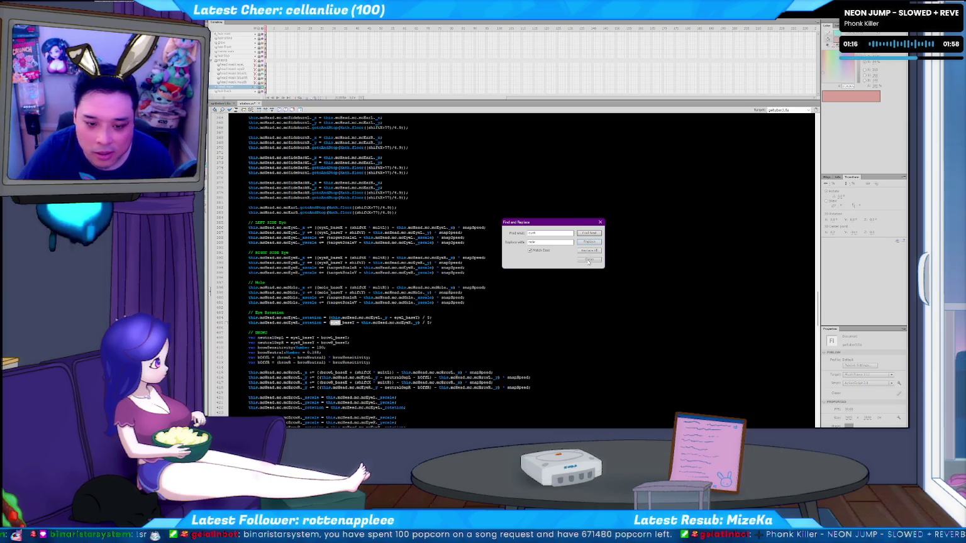
# Close the eyeR search and return the ActionScript editor to line 1
pyautogui.click(588, 260)
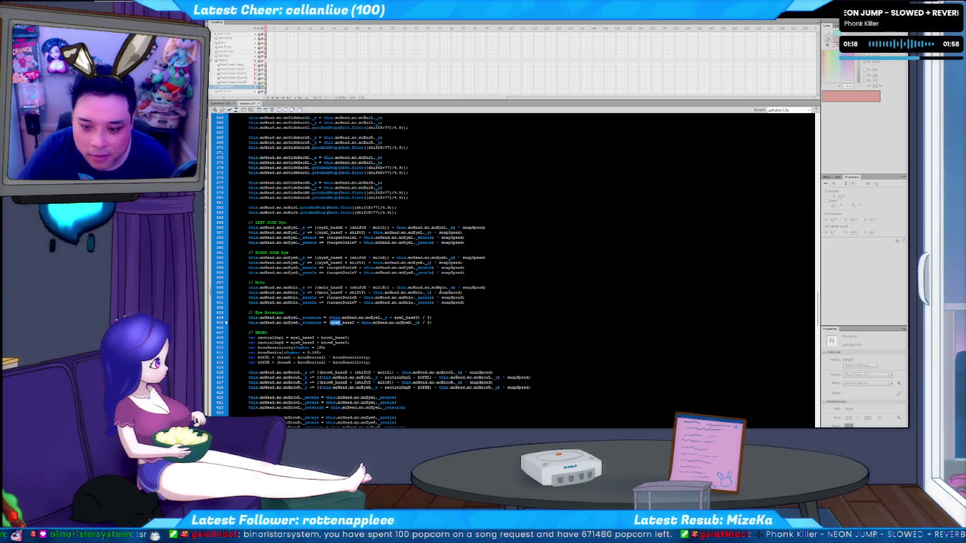
pyautogui.click(391, 293)
pyautogui.hotkey('ctrl', 'Home')
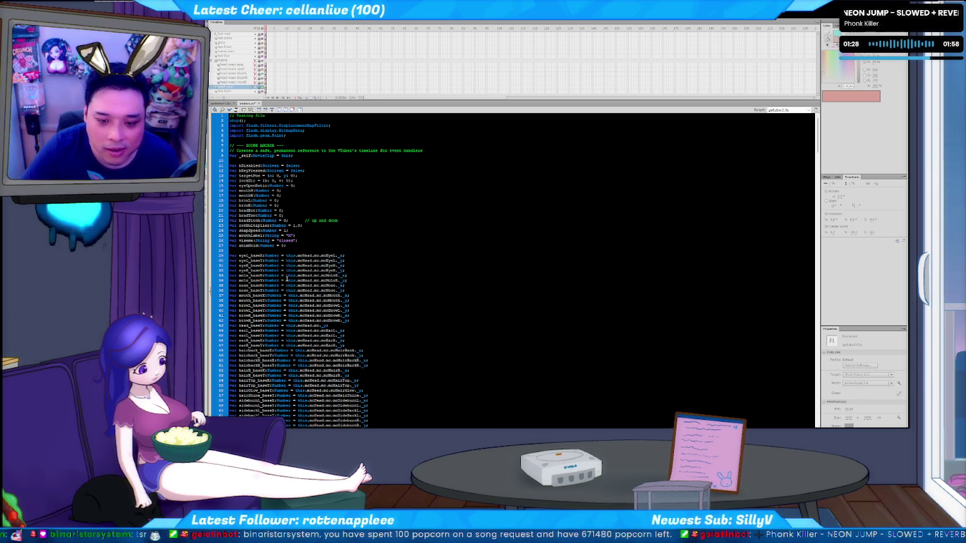
# Change mcMoleR to mcMole on lines 33–34, check other 'mole' matches, then test the movie
pyautogui.hotkey('ctrl', 'z')
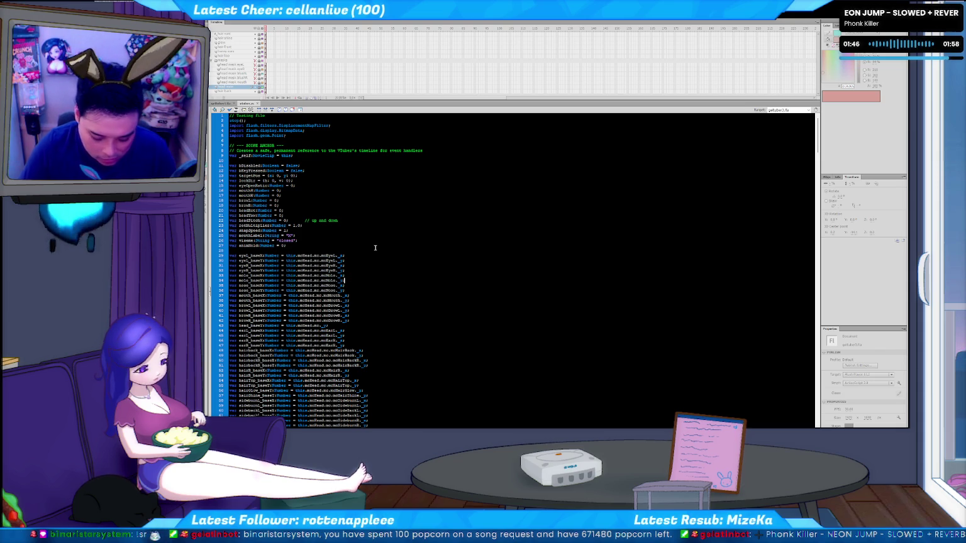
pyautogui.doubleClick(243, 275)
pyautogui.hotkey('ctrl', 'f')
pyautogui.press('Return')
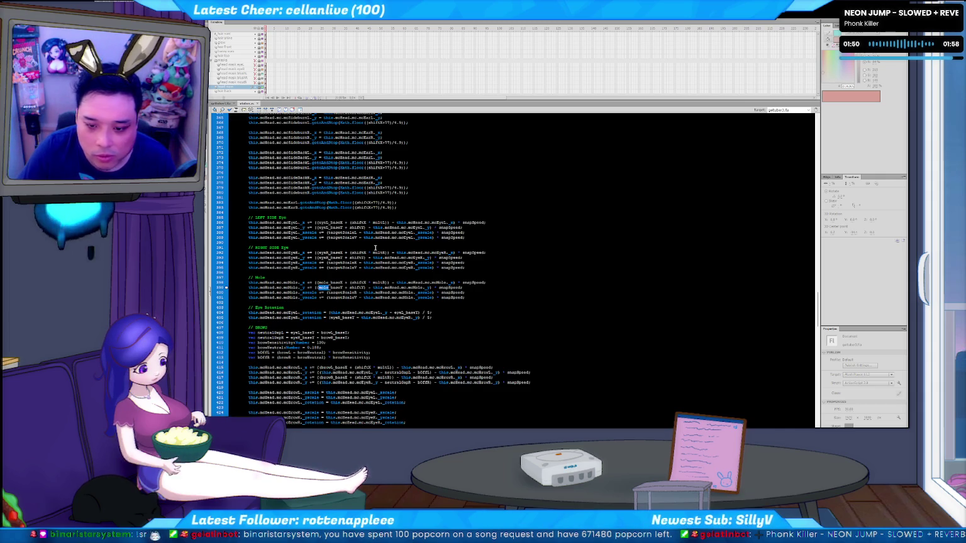
pyautogui.press('F3')
pyautogui.hotkey('ctrl', 'Return')
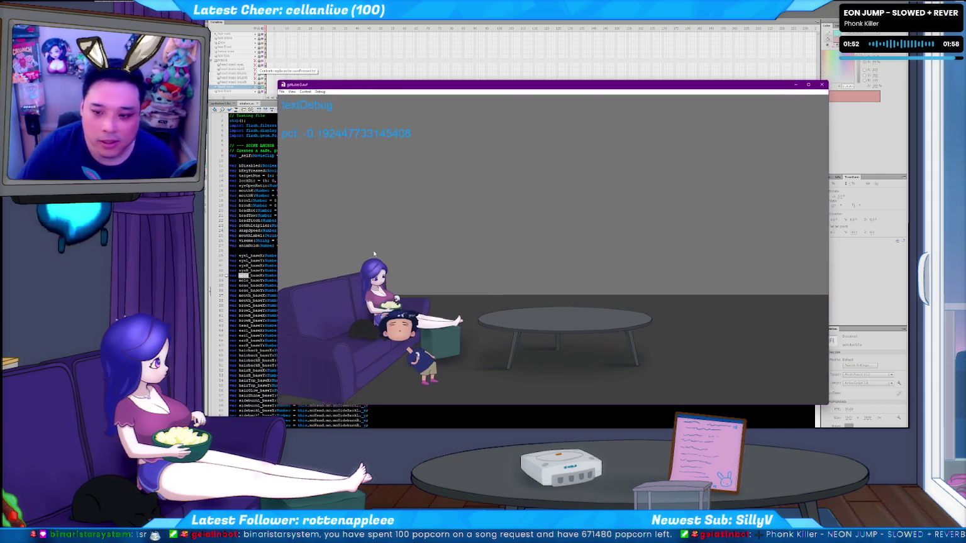
# Restart python c2f.py and run the avatar SWF in Ruffle with network access allowed
pyautogui.hotkey('ctrl', 'w')
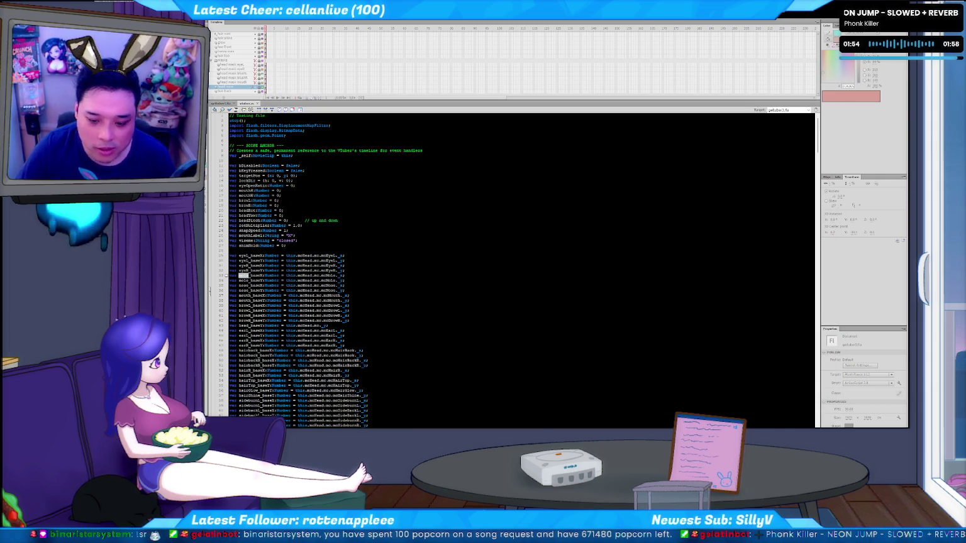
pyautogui.hotkey('alt', 'Tab')
pyautogui.press('Up')
pyautogui.press('Return')
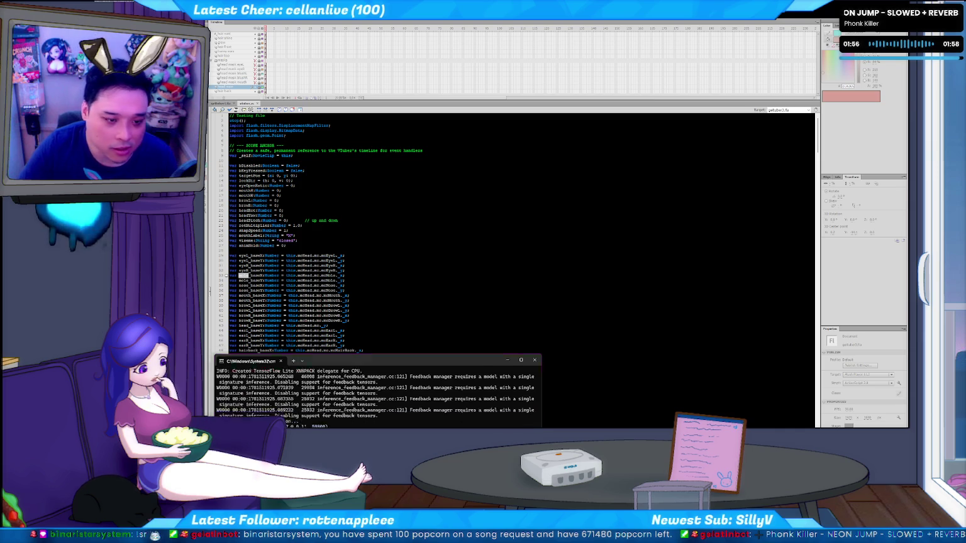
pyautogui.hotkey('alt', 'Tab')
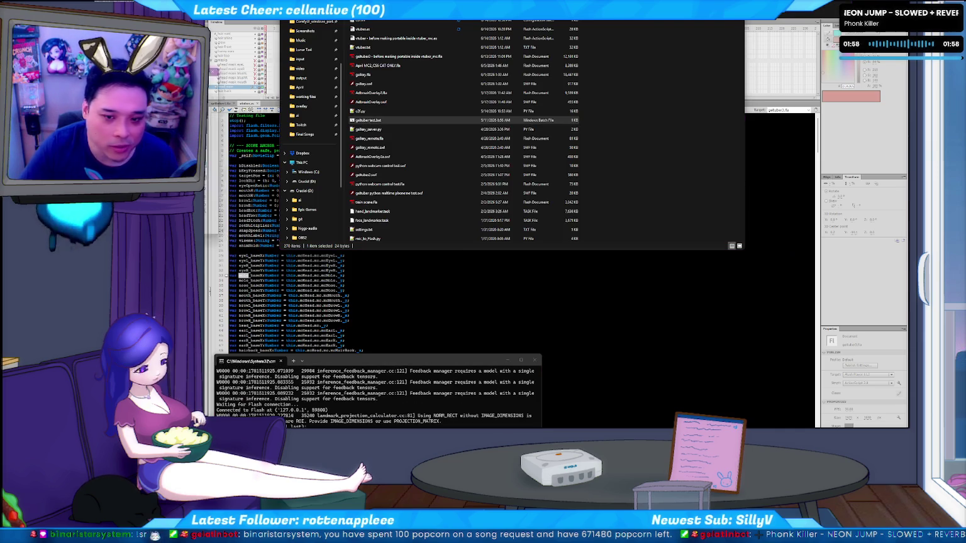
pyautogui.click(244, 257)
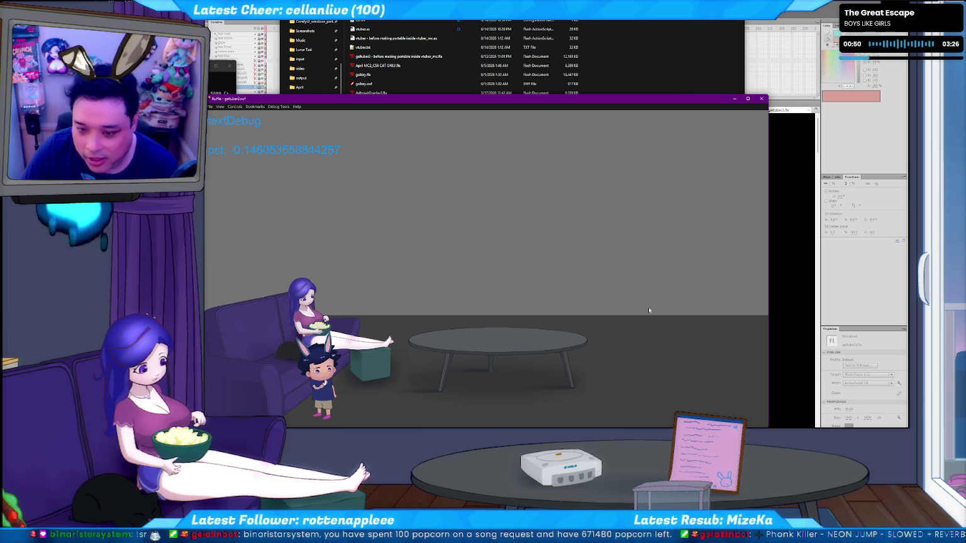
# Close the player and search the script for earR
pyautogui.click(762, 101)
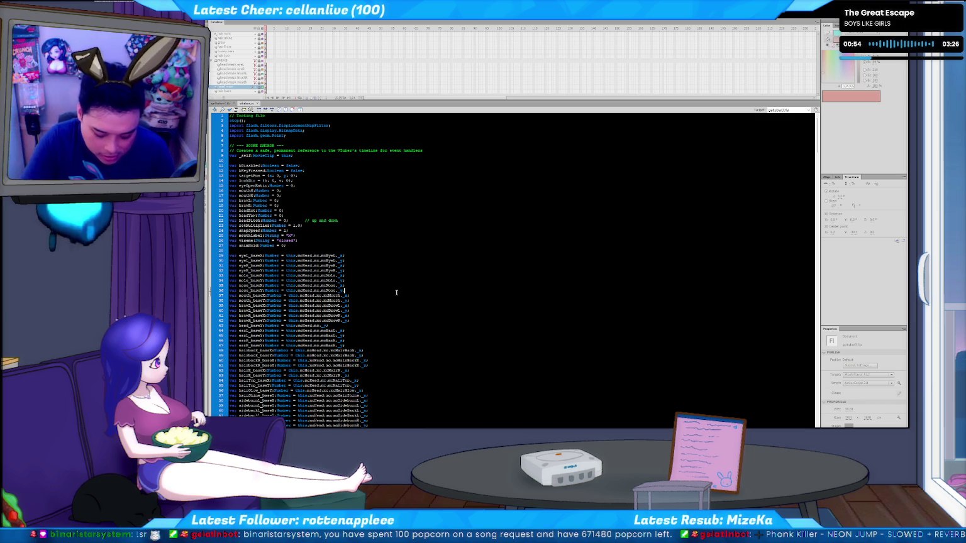
pyautogui.hotkey('ctrl', 'f')
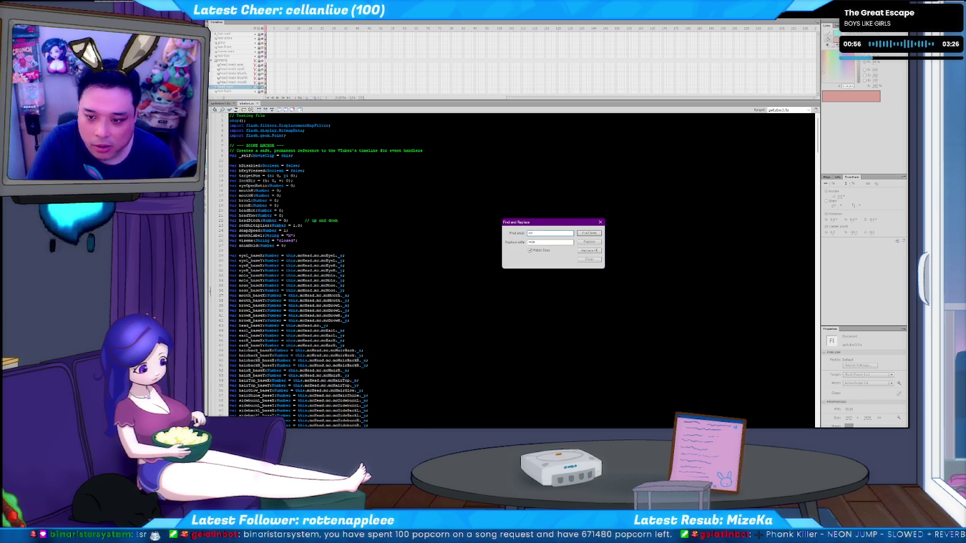
pyautogui.write('earR')
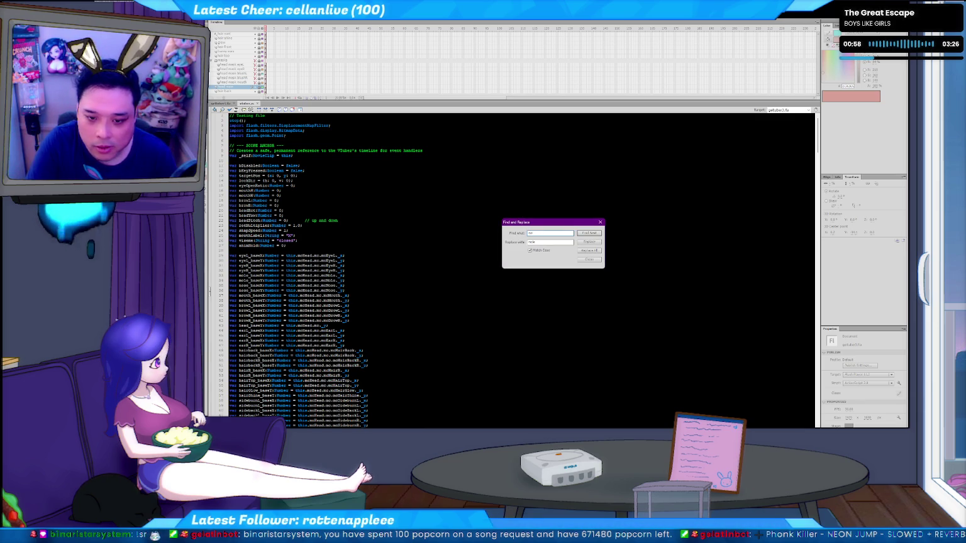
pyautogui.press('Return')
pyautogui.press('Escape')
pyautogui.press('F3')
pyautogui.press('F3')
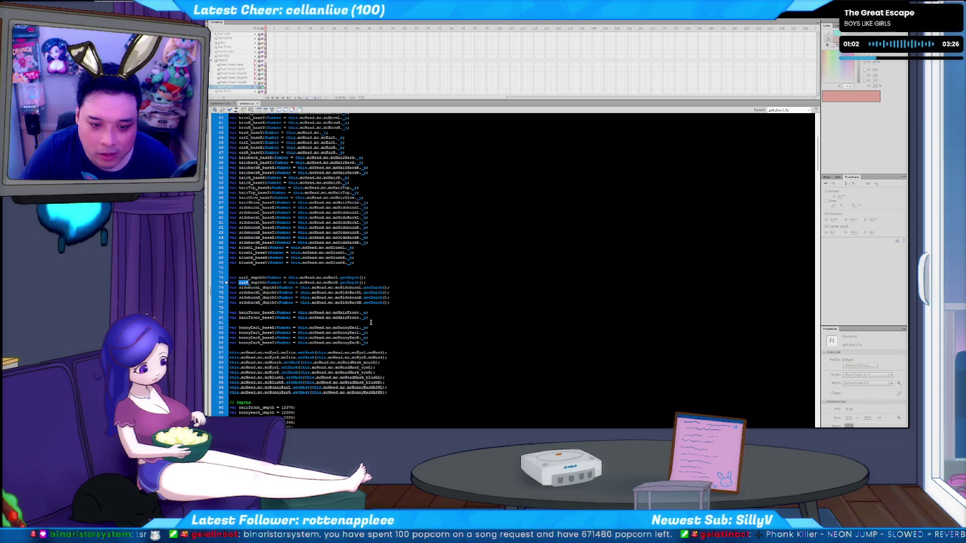
# Add a new line below earR_depth0 beginning with 'moleMole'
pyautogui.scroll(-2, 371, 297)
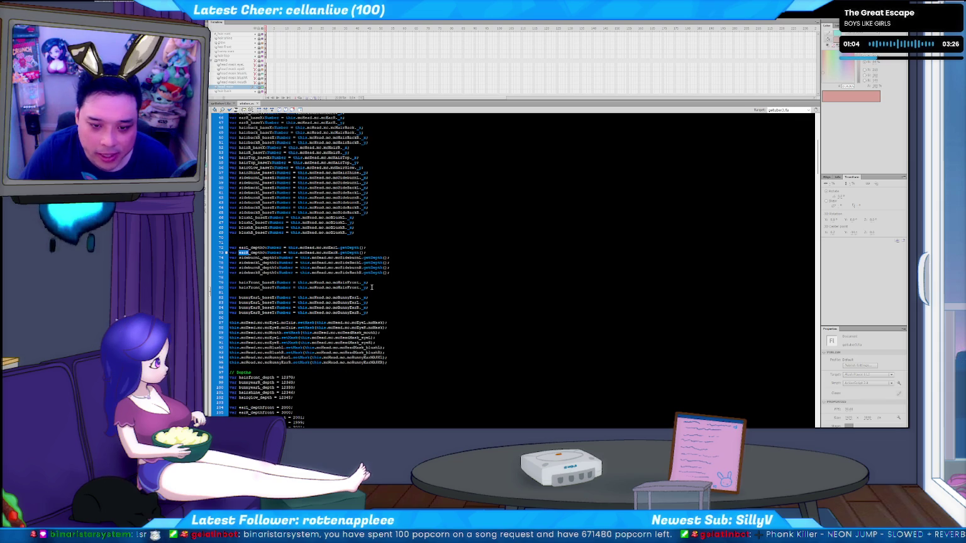
pyautogui.tripleClick(382, 250)
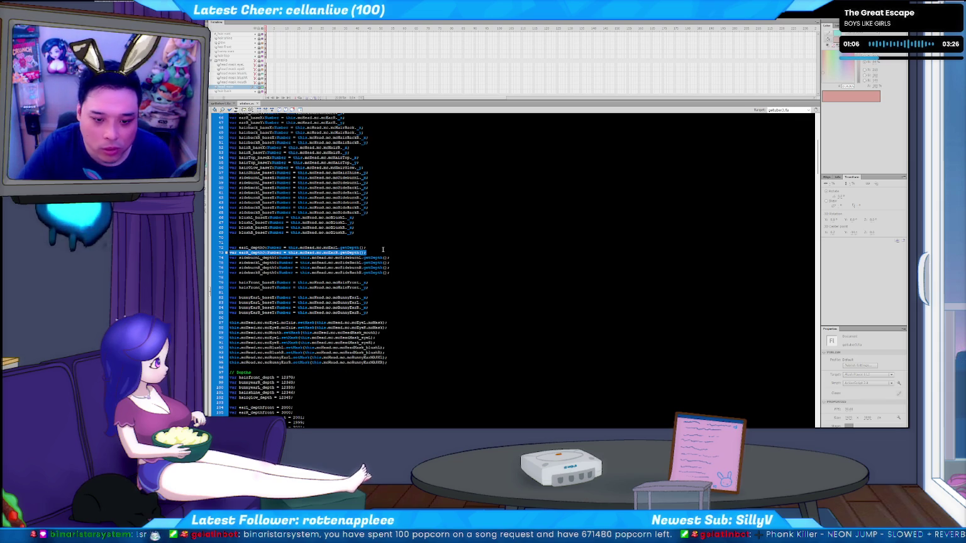
pyautogui.press('End')
pyautogui.press('Return')
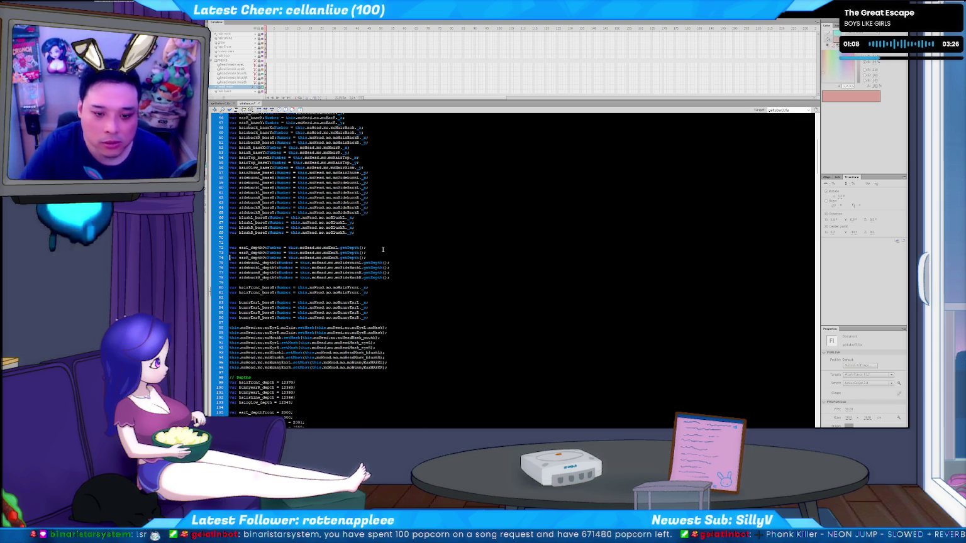
pyautogui.press('Delete')
pyautogui.press('Delete')
pyautogui.press('Delete')
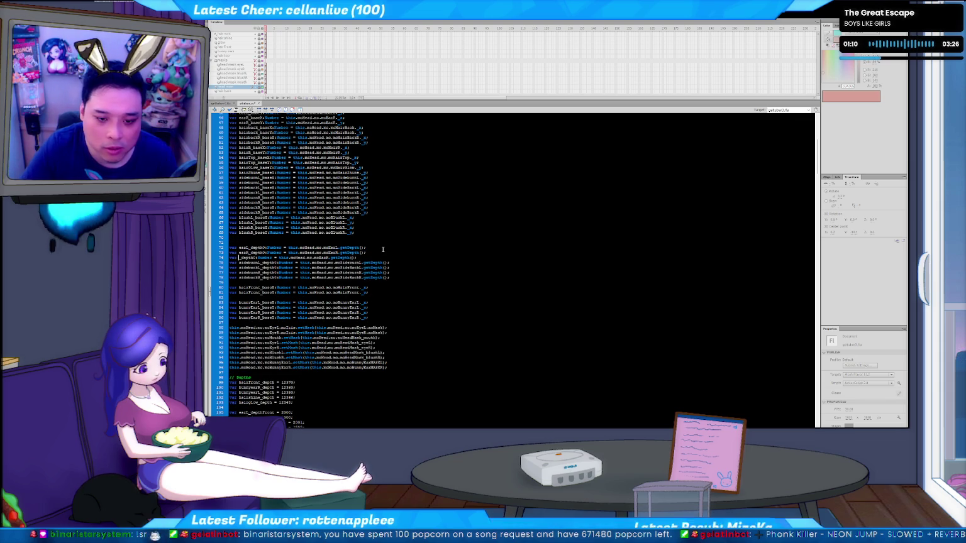
pyautogui.write('mole')
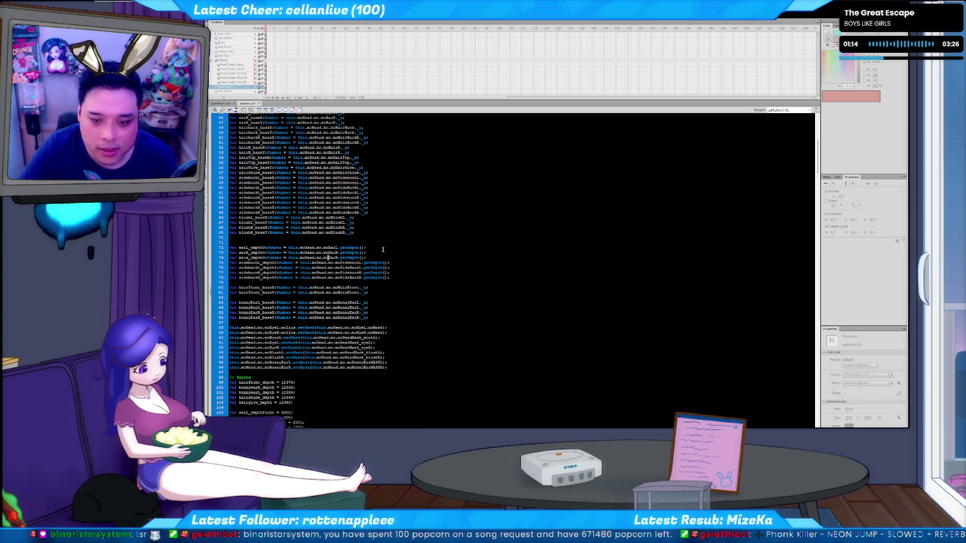
pyautogui.write('Mole')
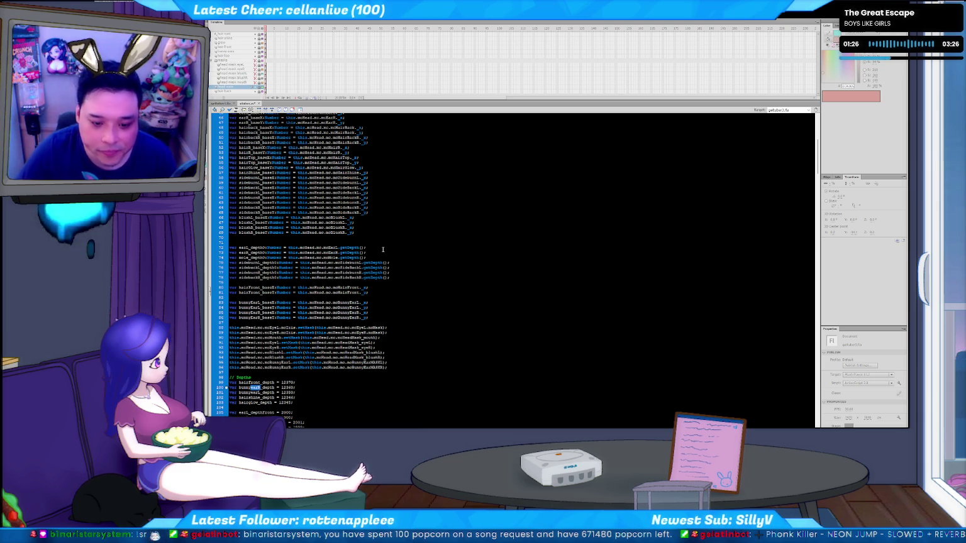
# Delete the empty line above the bunnyEar position variables near line 82
pyautogui.scroll(-5, 304, 312)
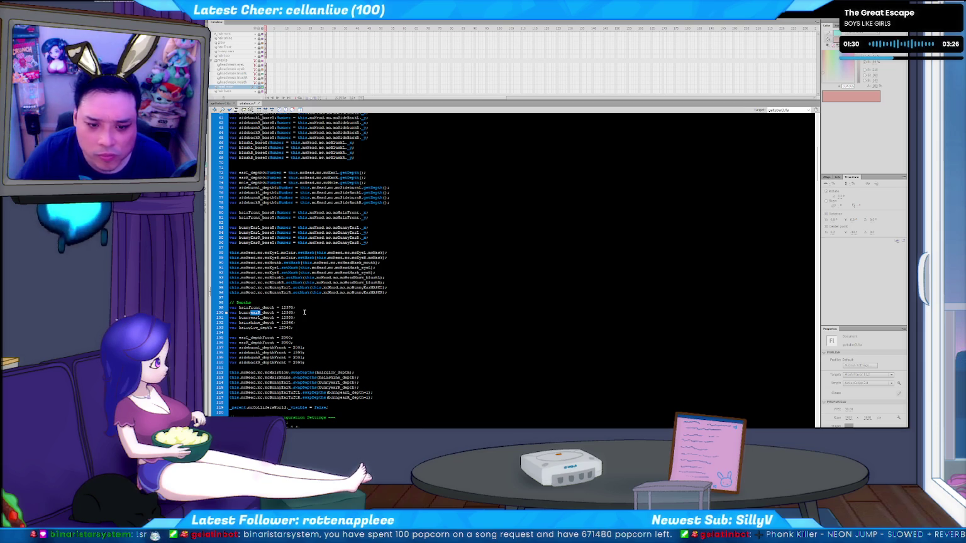
pyautogui.rightClick(303, 312)
pyautogui.click(294, 307)
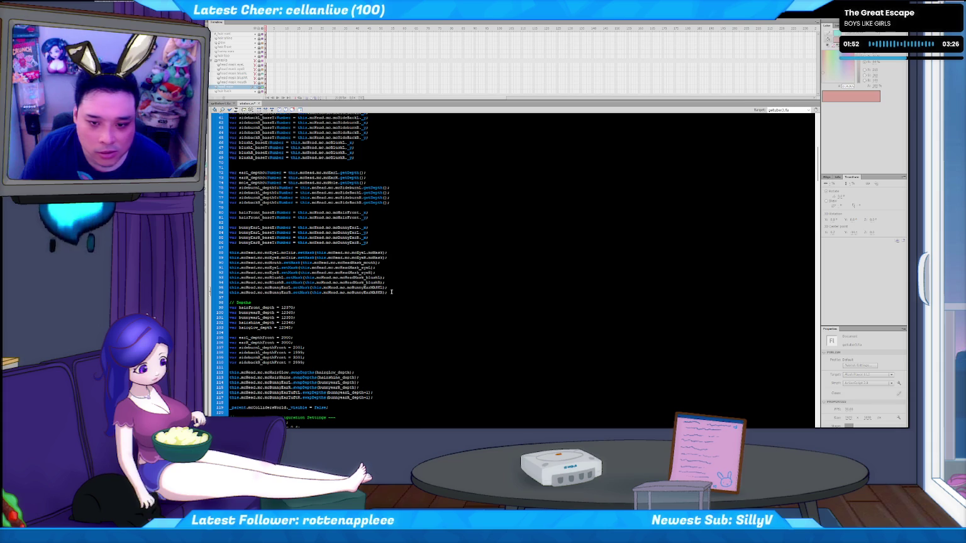
pyautogui.scroll(2, 391, 292)
pyautogui.scroll(1, 391, 292)
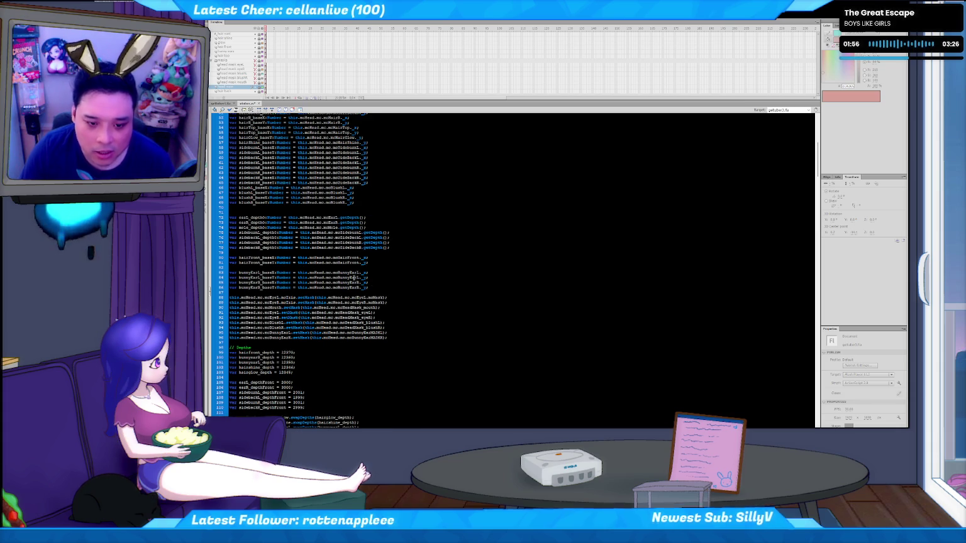
pyautogui.press('BackSpace')
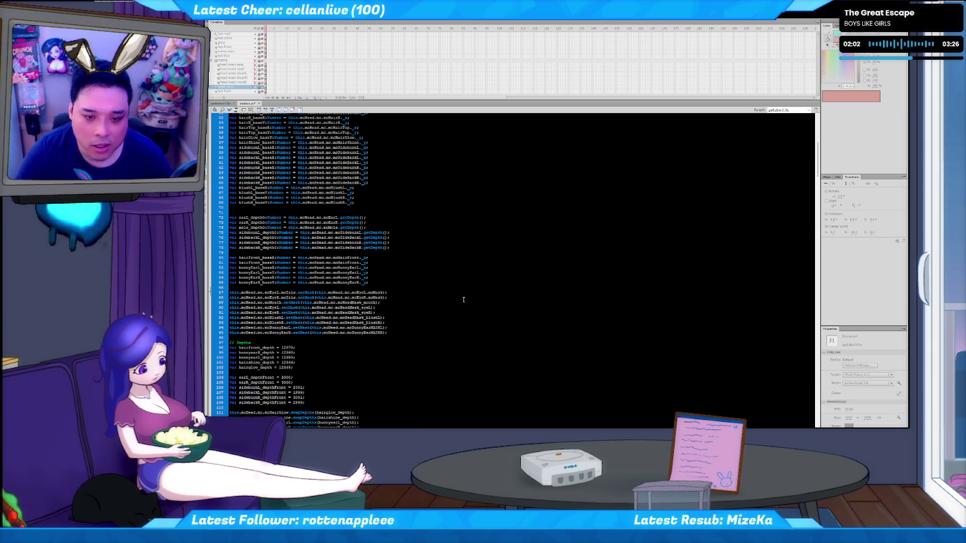
pyautogui.scroll(-1, 430, 283)
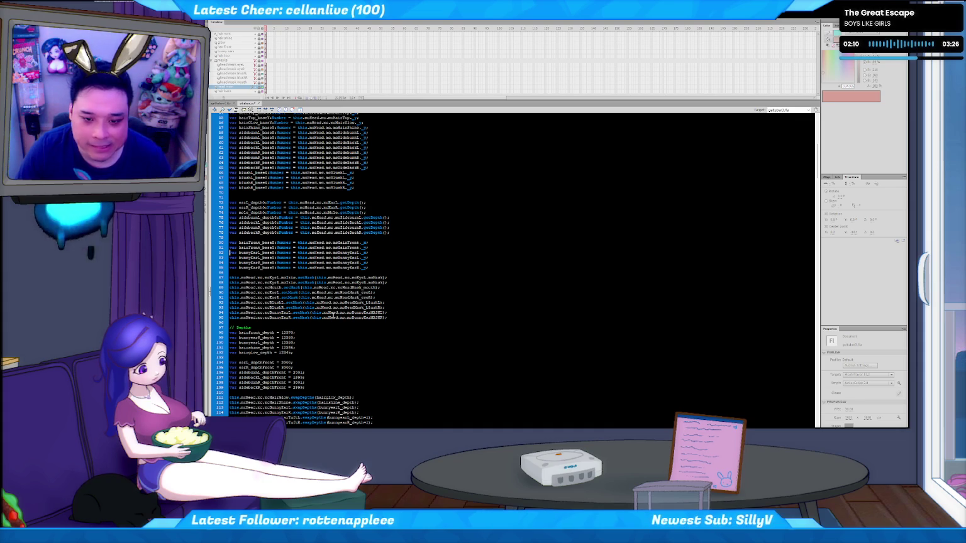
pyautogui.scroll(-2, 321, 264)
pyautogui.scroll(-2, 320, 259)
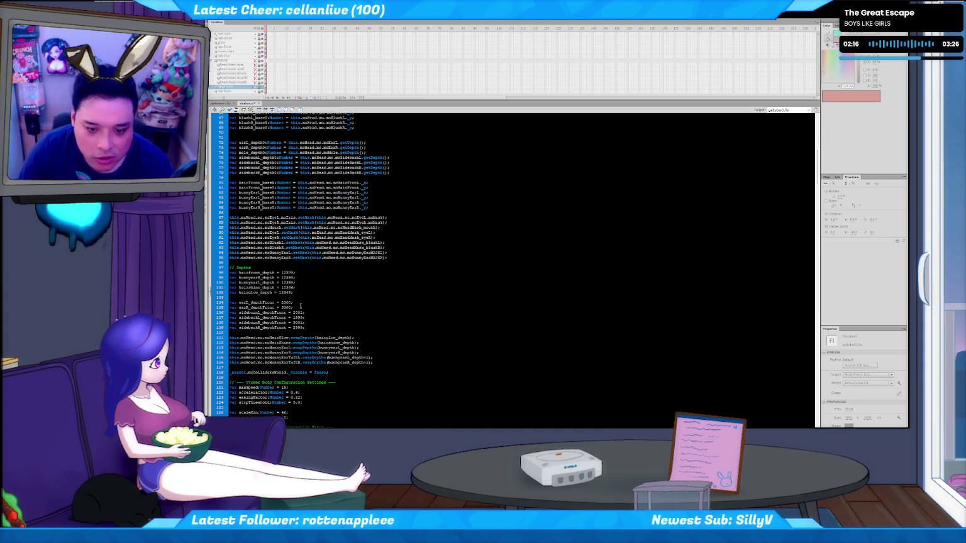
# Add a mole_depthFront variable set to 3005 below the earR_depthFront line
pyautogui.moveTo(230, 307); pyautogui.dragTo(343, 309)
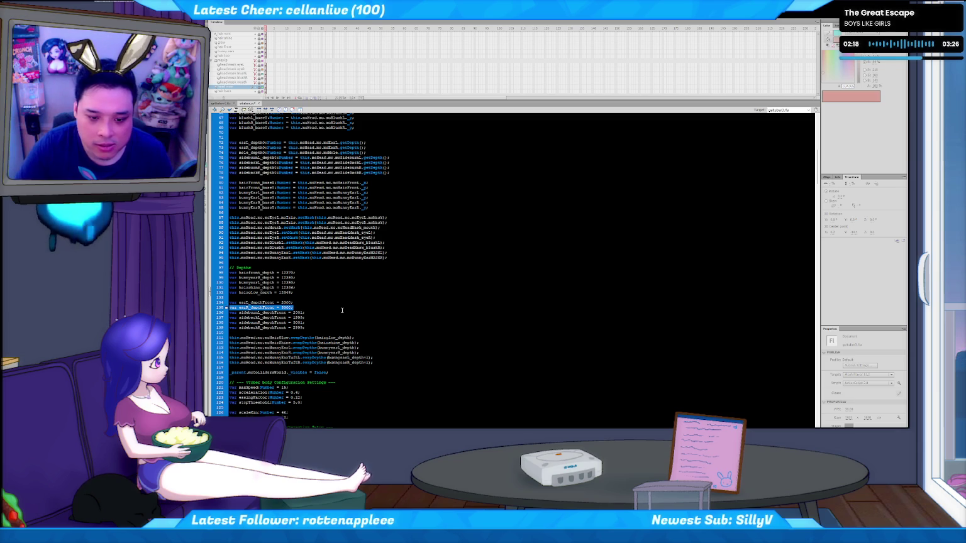
pyautogui.hotkey('ctrl', 'v')
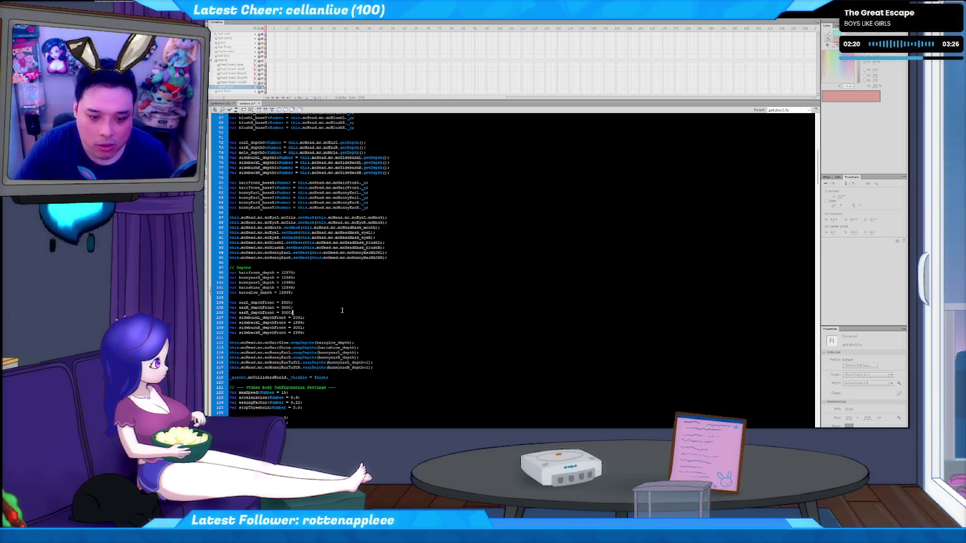
pyautogui.hotkey('ctrl', 'Right')
pyautogui.press('Delete')
pyautogui.press('Delete')
pyautogui.press('Delete')
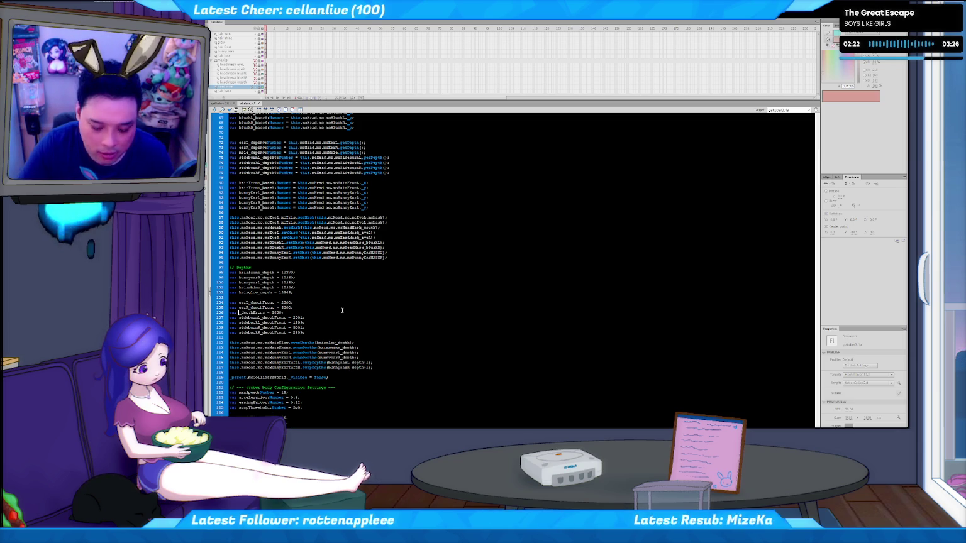
pyautogui.write('le')
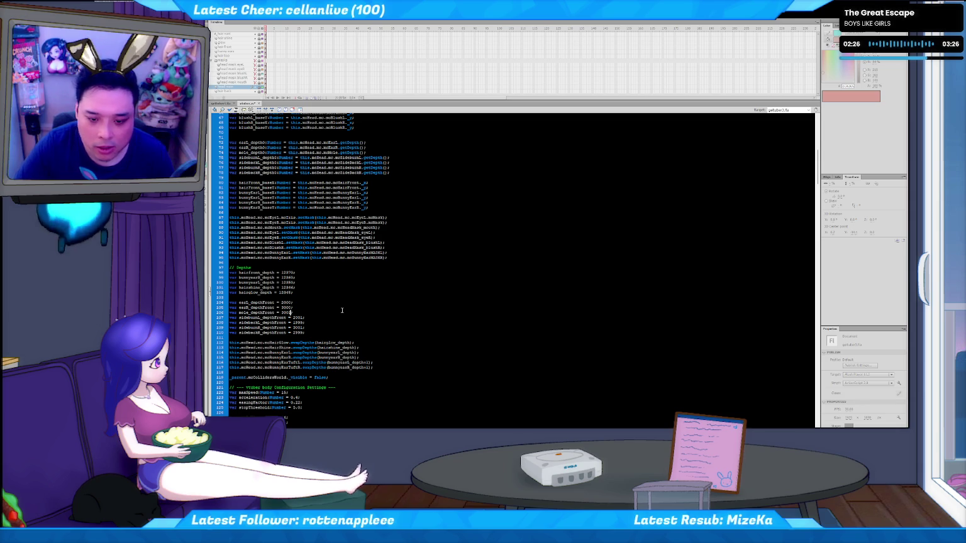
pyautogui.press('End')
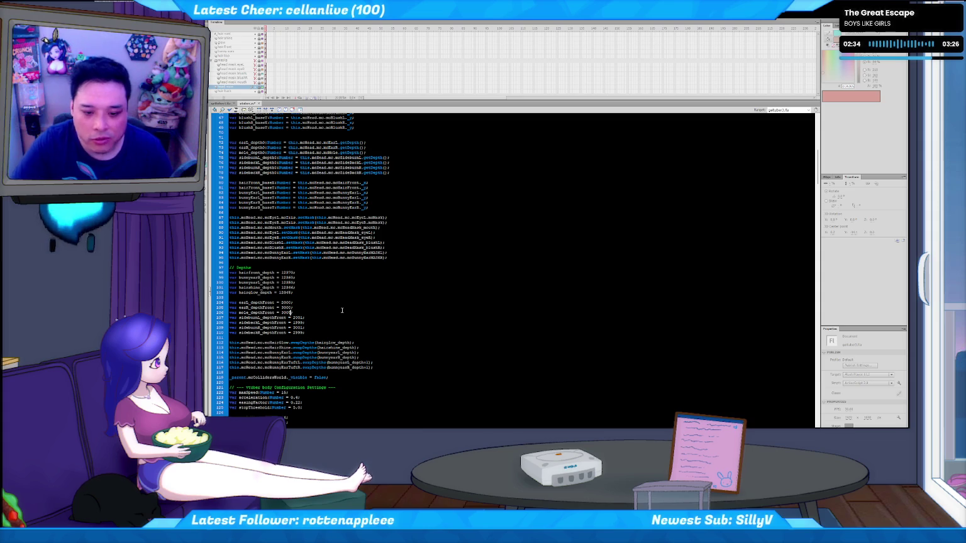
pyautogui.tripleClick(342, 310)
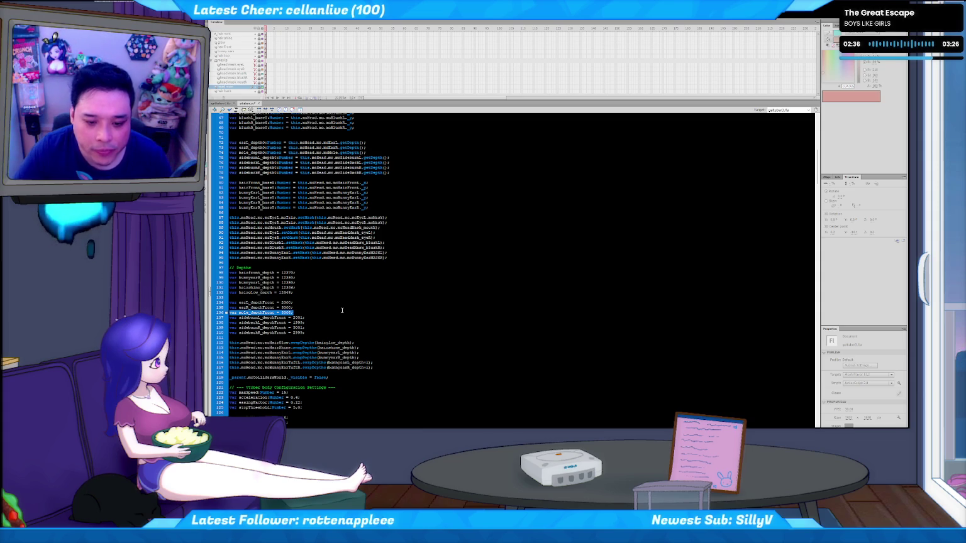
# Duplicate the right-ear swapDepths line, then clear it and remove leftover empty line 116
pyautogui.press('F3')
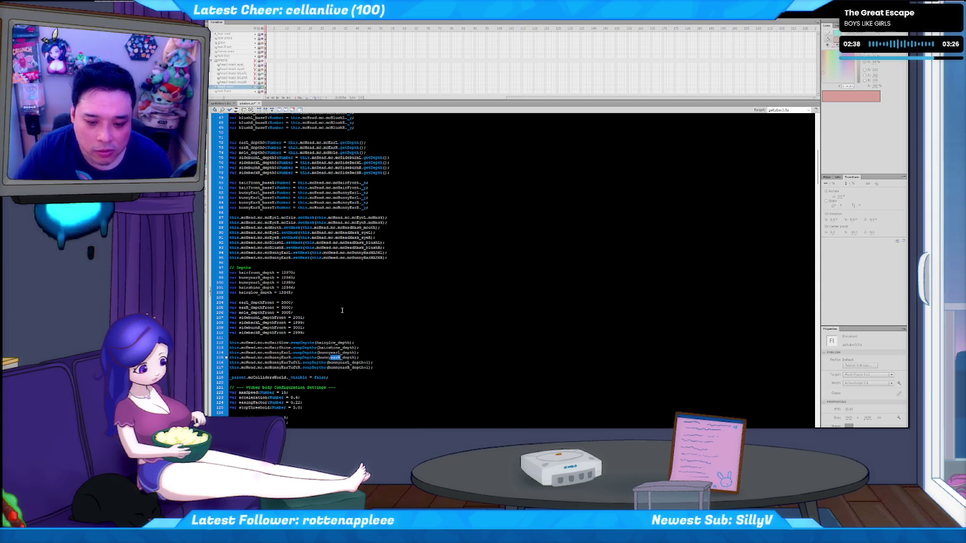
pyautogui.hotkey('shift', 'Home')
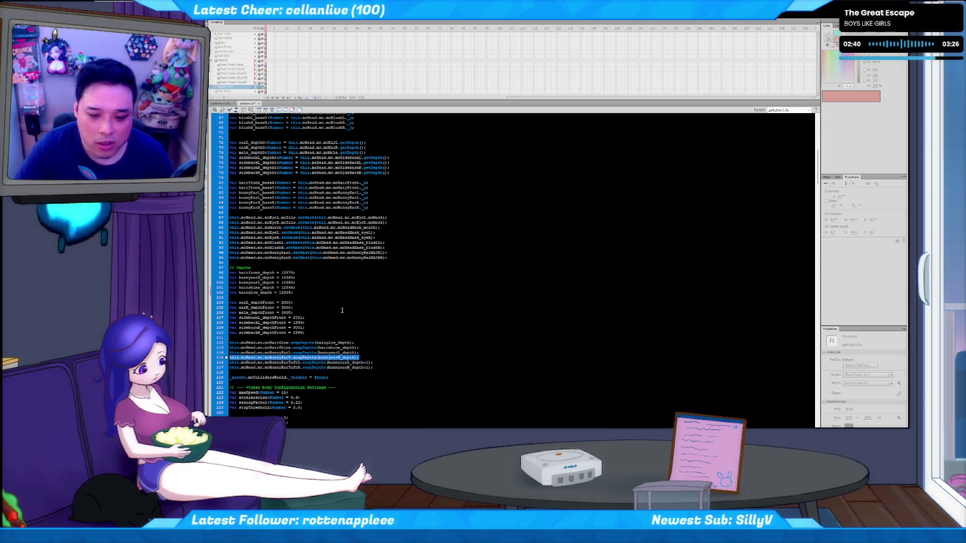
pyautogui.hotkey('ctrl', 'c')
pyautogui.press('End')
pyautogui.press('Return')
pyautogui.hotkey('ctrl', 'v')
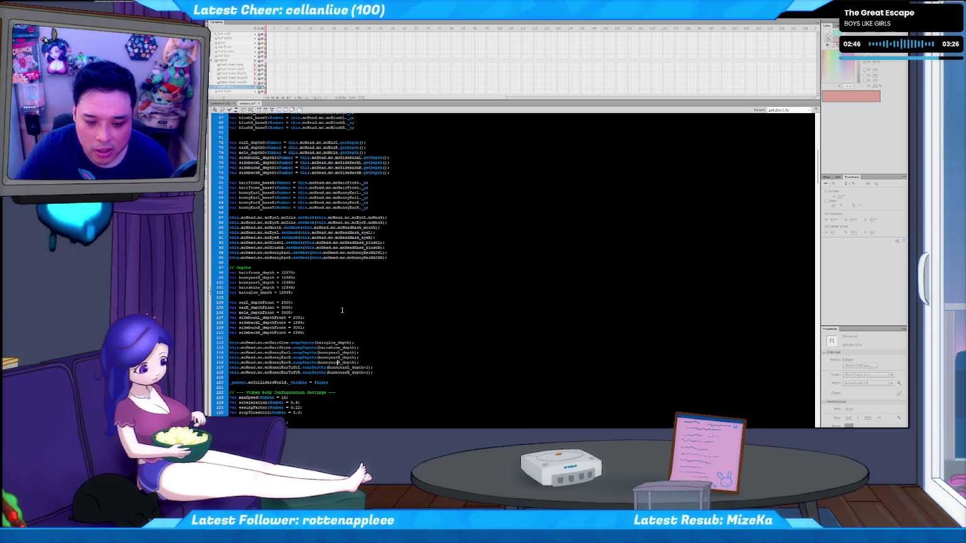
pyautogui.press('BackSpace')
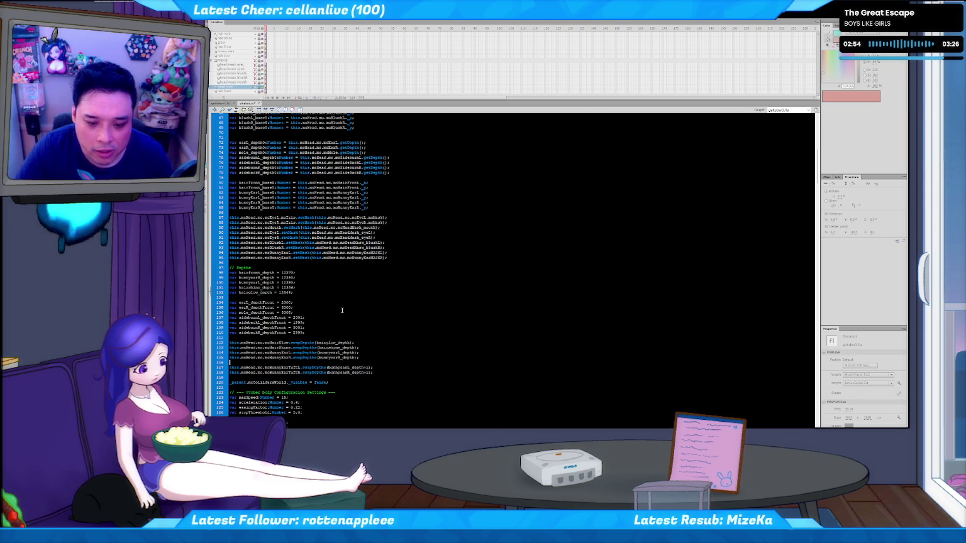
pyautogui.press('Delete')
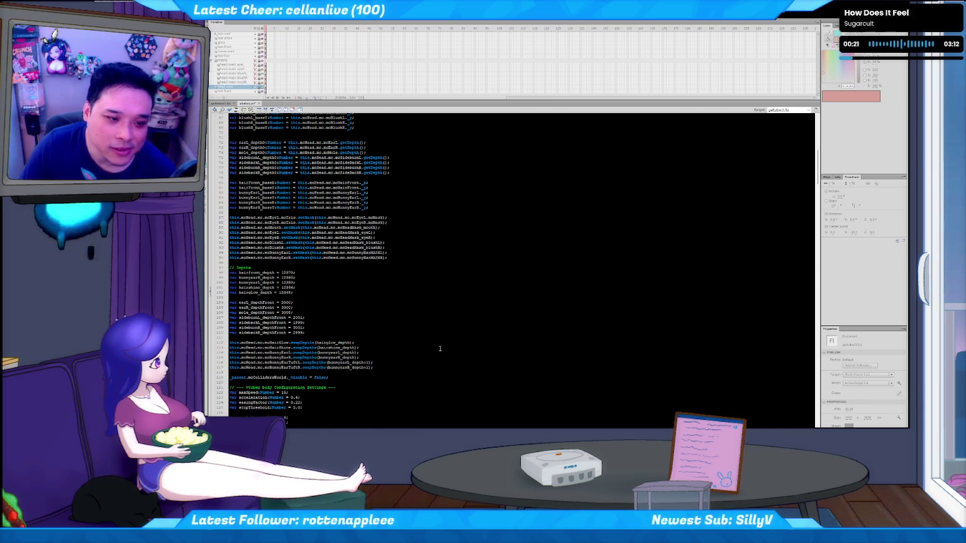
# Place the caret at line 115 and search down to the Ear Depth Sorting swapDepths block
pyautogui.click(391, 357)
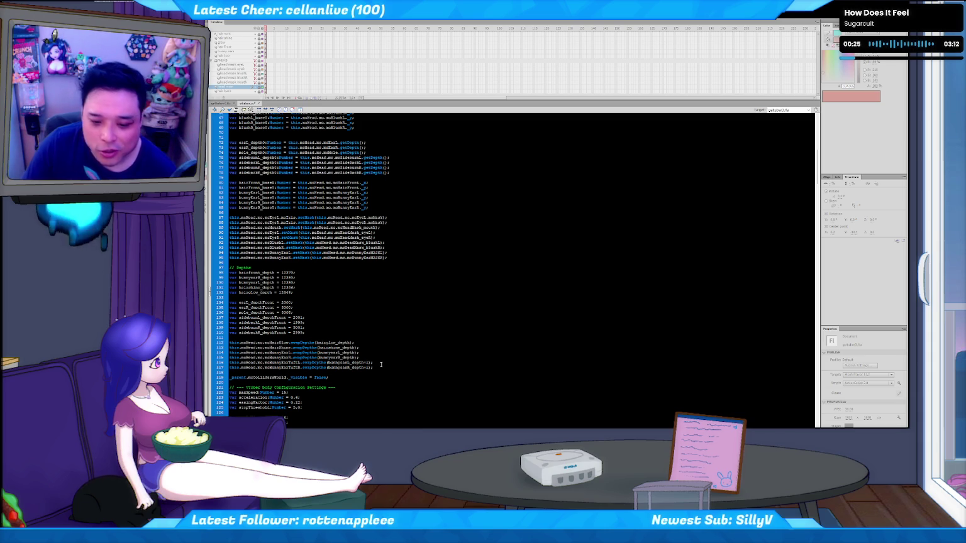
pyautogui.click(381, 368)
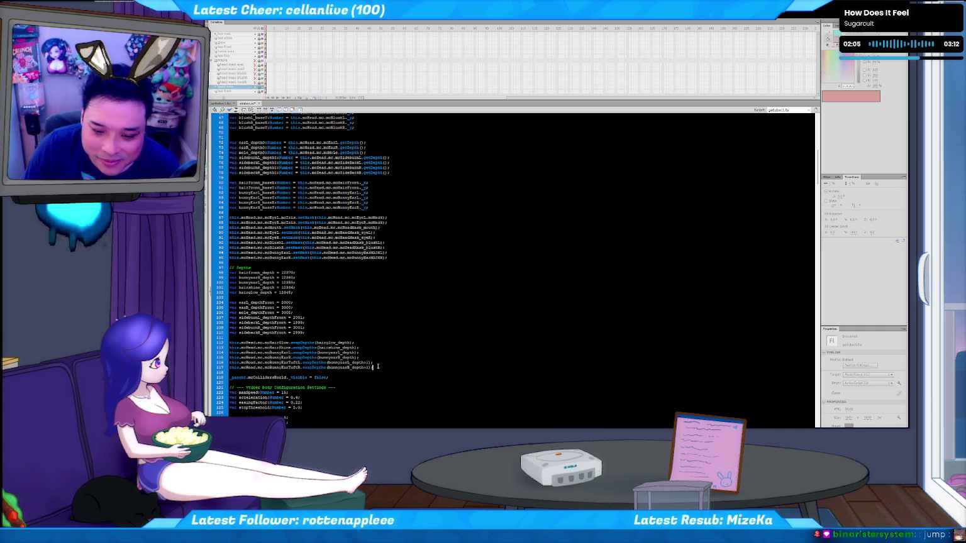
pyautogui.click(358, 358)
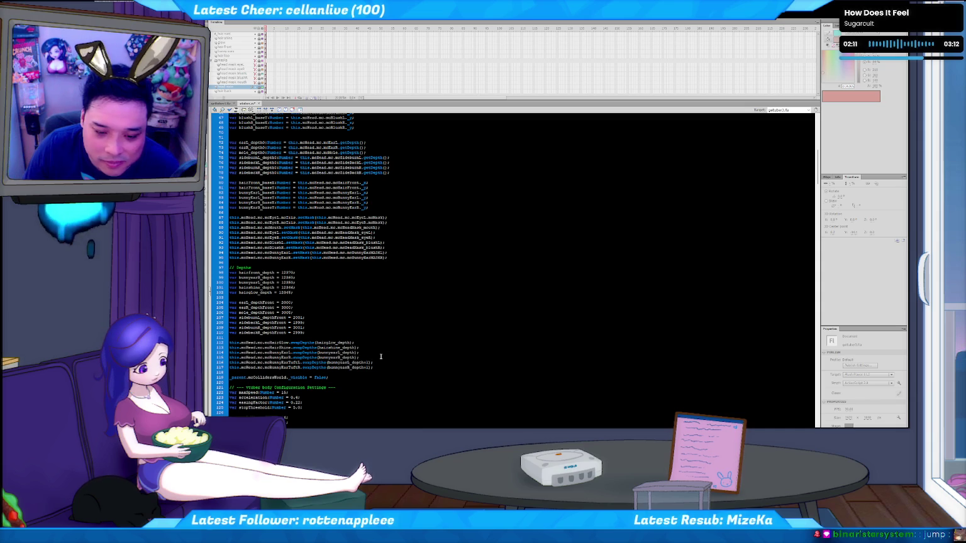
pyautogui.scroll(-2, 378, 356)
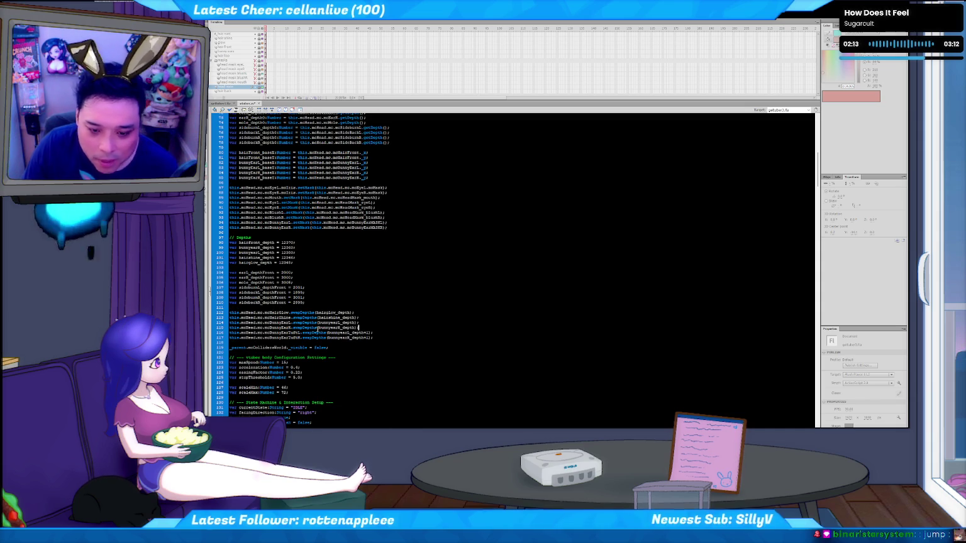
pyautogui.scroll(-4, 313, 327)
pyautogui.hotkey('ctrl', 'f')
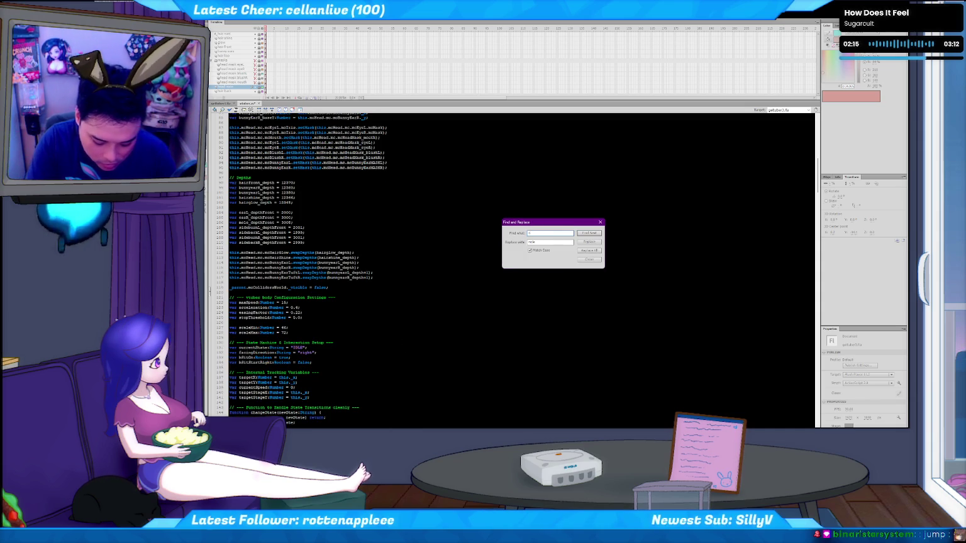
pyautogui.press('Return')
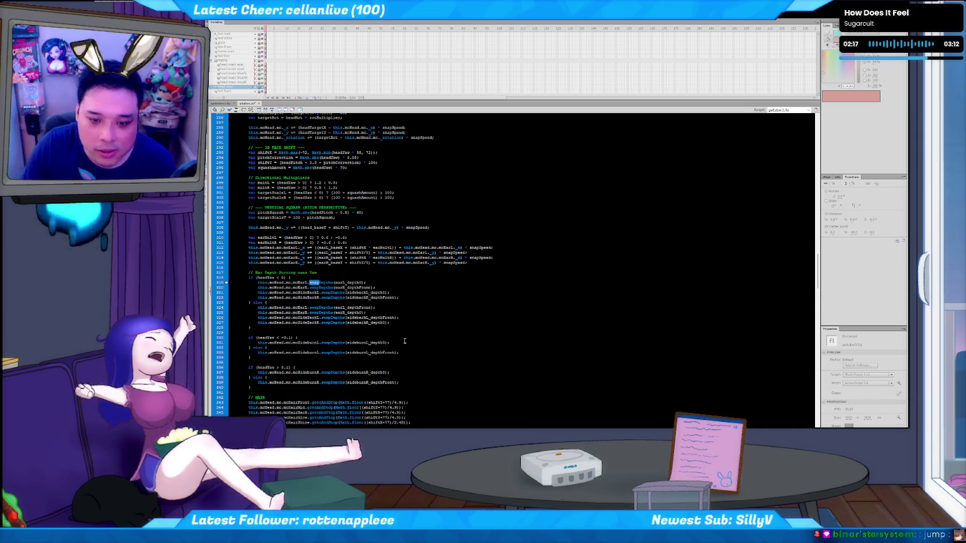
# In the headYaw branch, copy line 320 below line 322 and rename its EarR clip
pyautogui.press('Escape')
pyautogui.scroll(-1, 335, 307)
pyautogui.click(364, 279)
pyautogui.press('Up')
pyautogui.press('Up')
pyautogui.press('Up')
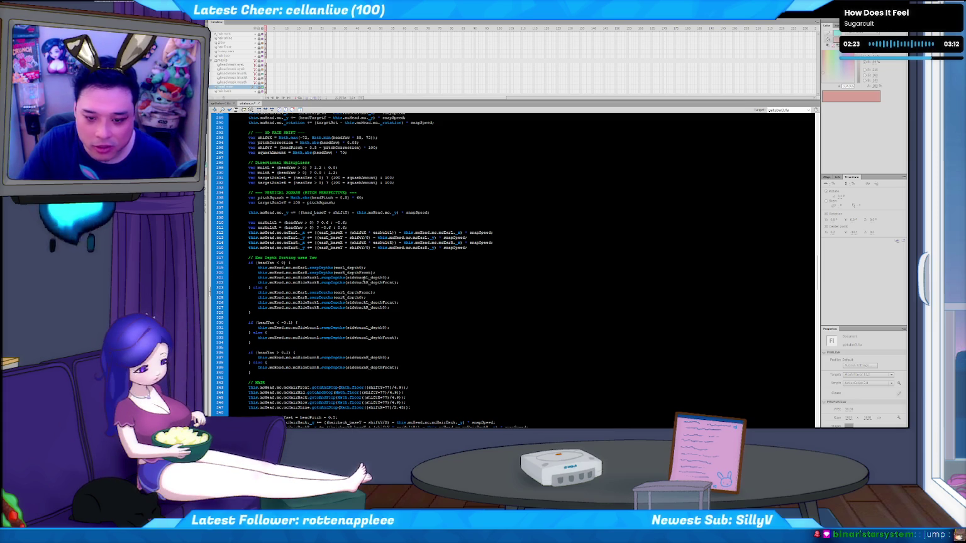
pyautogui.press('Down')
pyautogui.press('Down')
pyautogui.press('Home')
pyautogui.hotkey('shift', 'End')
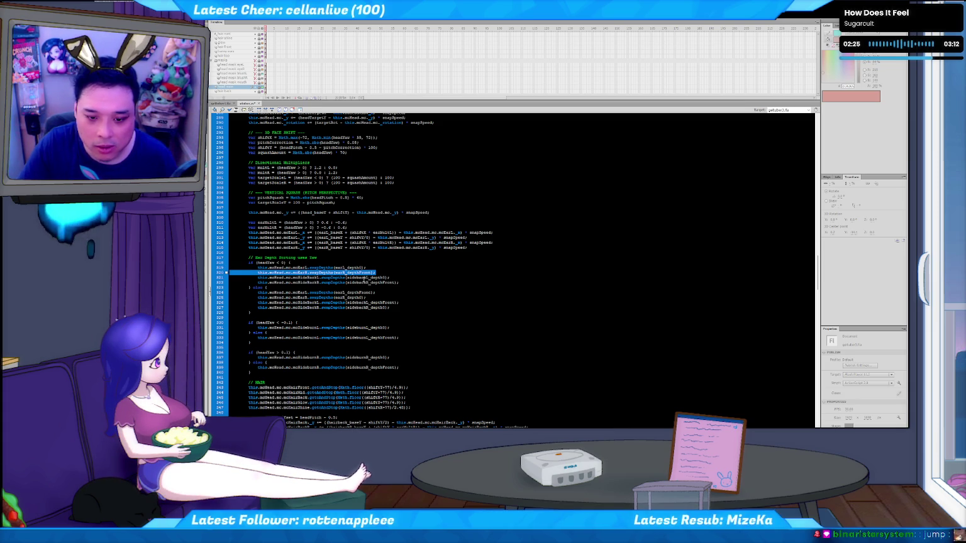
pyautogui.press('Down')
pyautogui.press('Down')
pyautogui.press('End')
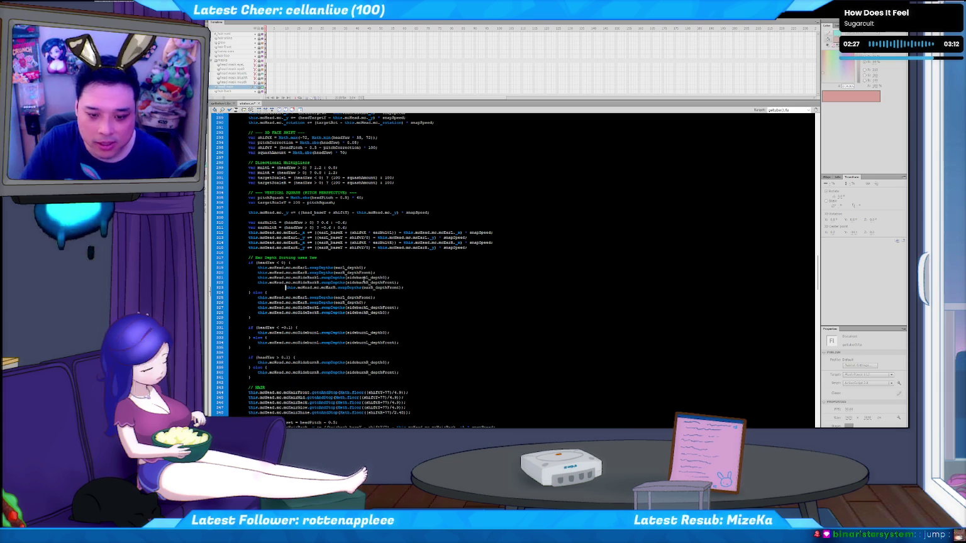
pyautogui.press('BackSpace')
pyautogui.press('BackSpace')
pyautogui.press('BackSpace')
pyautogui.press('Right')
pyautogui.press('Right')
pyautogui.press('Right')
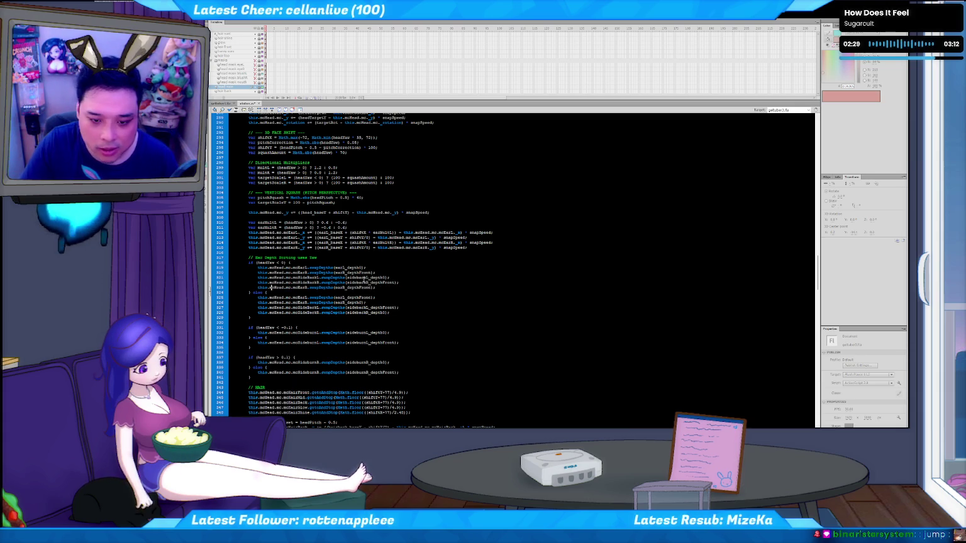
pyautogui.hotkey('shift', 'Right')
pyautogui.hotkey('shift', 'Right')
pyautogui.hotkey('shift', 'Right')
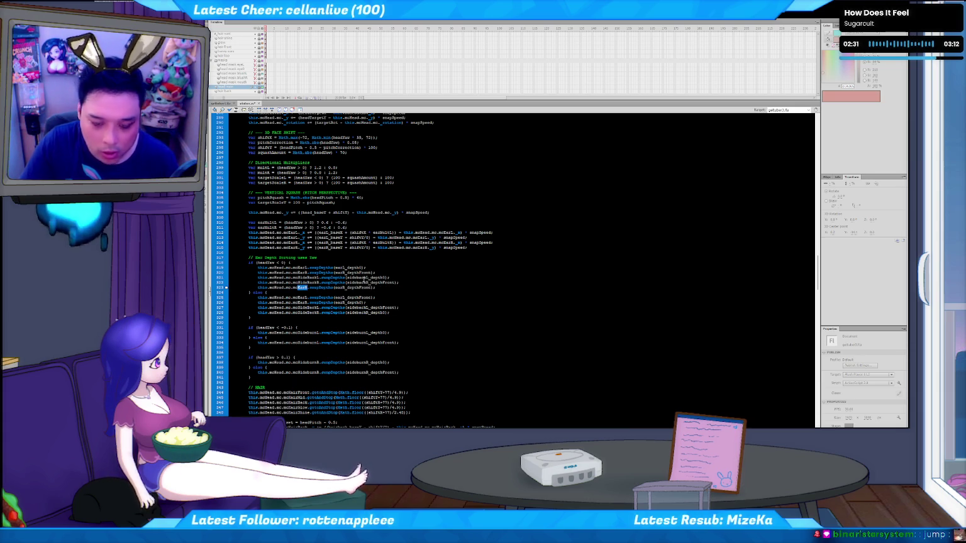
pyautogui.write('Holo')
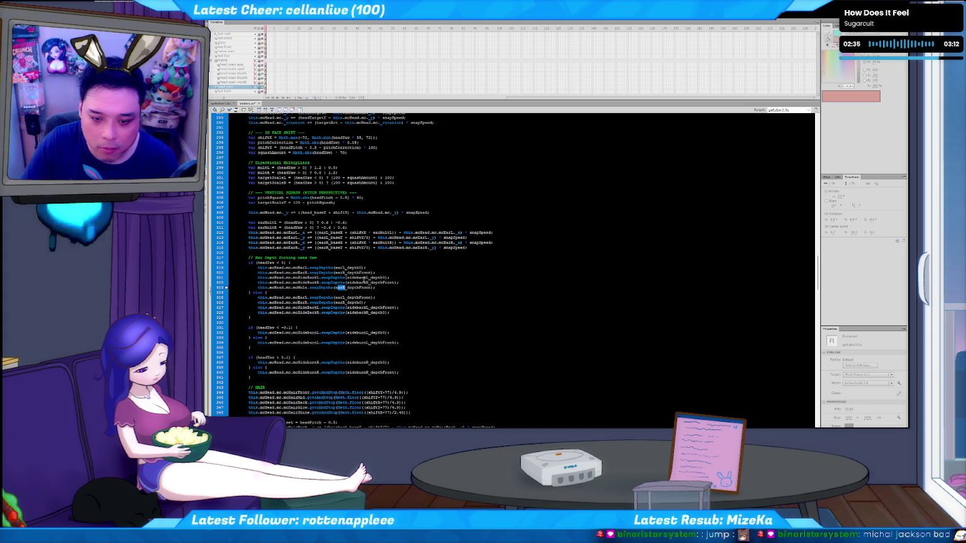
pyautogui.write('holo')
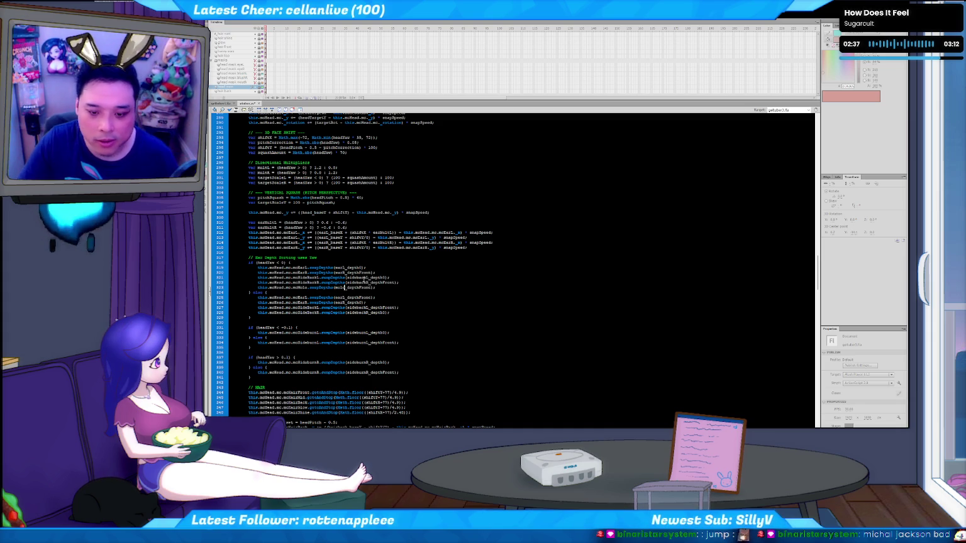
# Add a copy of the right-ear swapDepths line to the else branch as line 329, targeting mcMole
pyautogui.press('Down')
pyautogui.press('Down')
pyautogui.press('Down')
pyautogui.press('Home')
pyautogui.hotkey('shift', 'End')
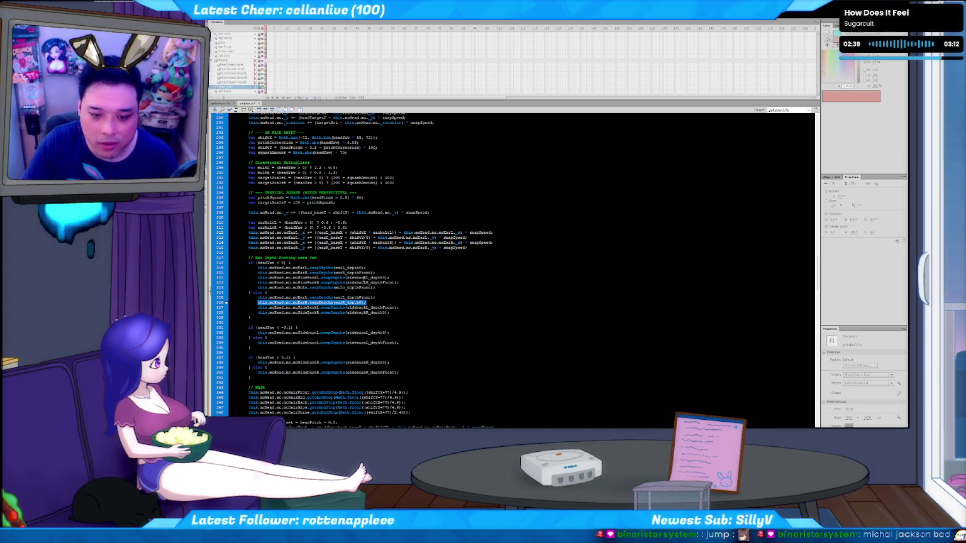
pyautogui.hotkey('ctrl', 'c')
pyautogui.press('Down')
pyautogui.press('Down')
pyautogui.press('End')
pyautogui.press('Return')
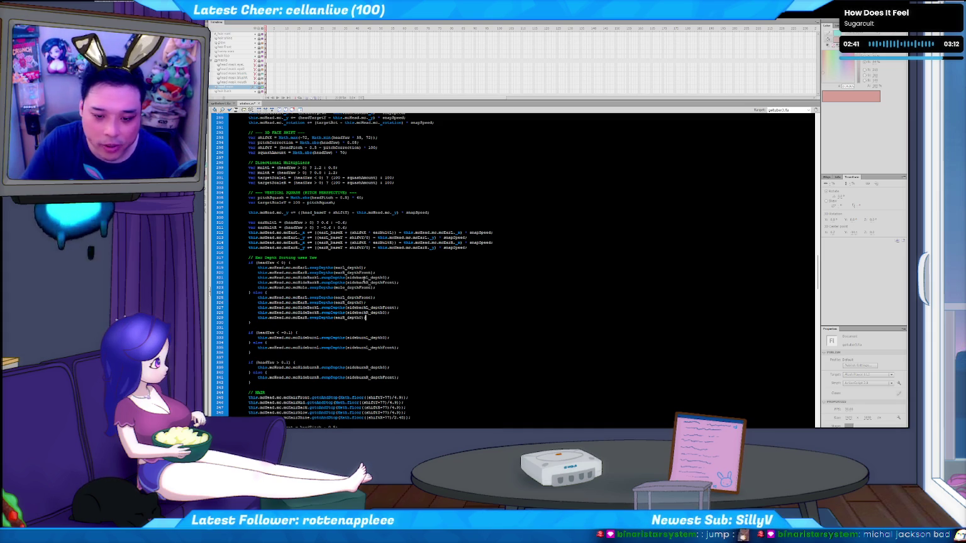
pyautogui.press('Left')
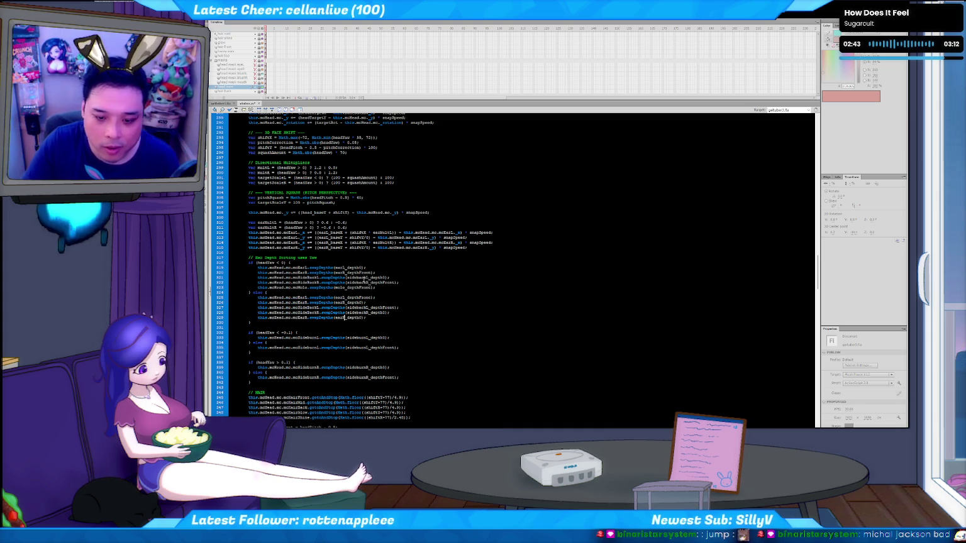
pyautogui.press('BackSpace')
pyautogui.press('BackSpace')
pyautogui.write('mouth')
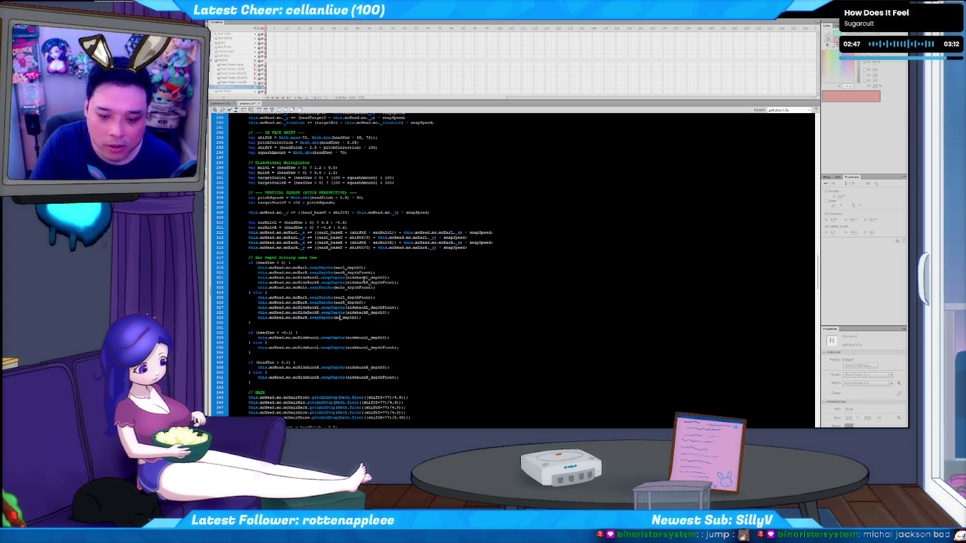
pyautogui.write('lo')
pyautogui.press('Home')
pyautogui.press('Right')
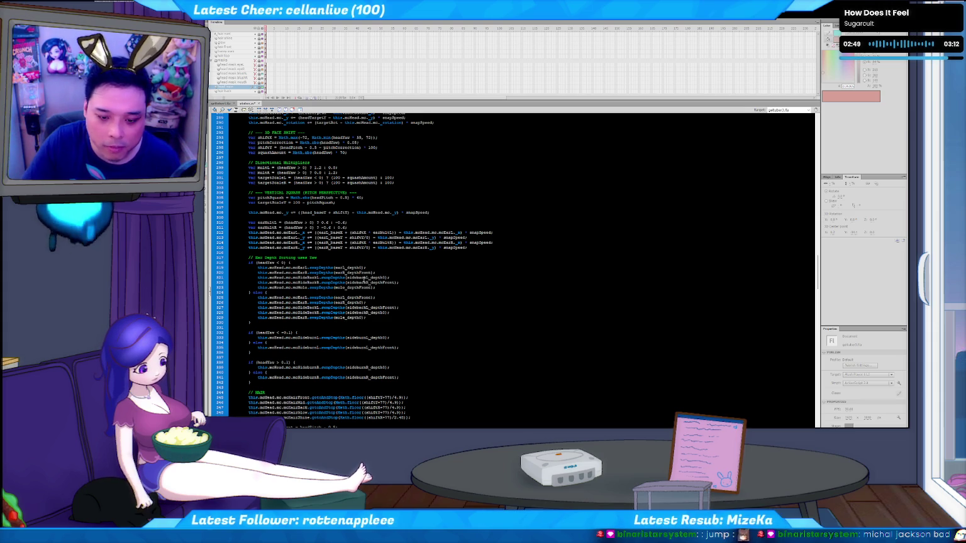
pyautogui.press('Delete')
pyautogui.press('Delete')
pyautogui.press('Delete')
pyautogui.write('mcMo')
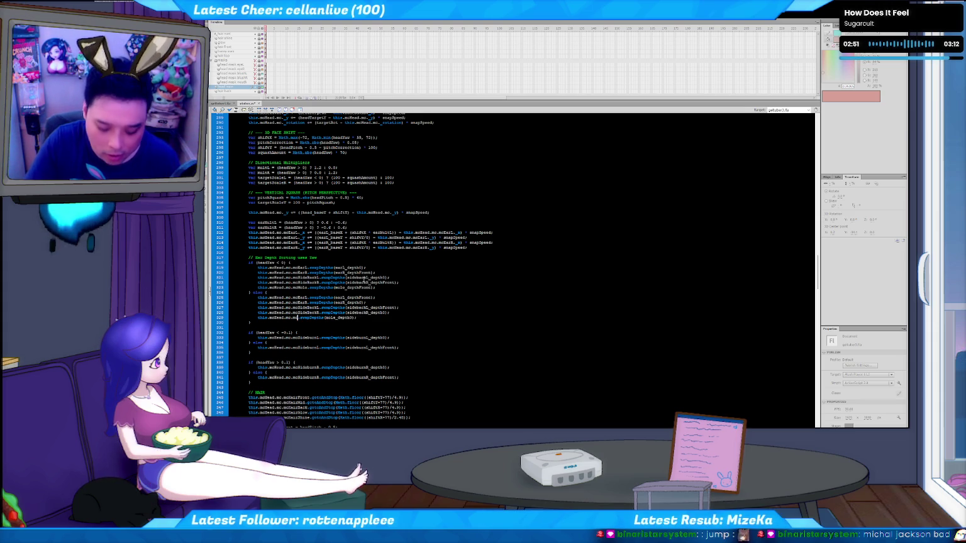
pyautogui.write('le')
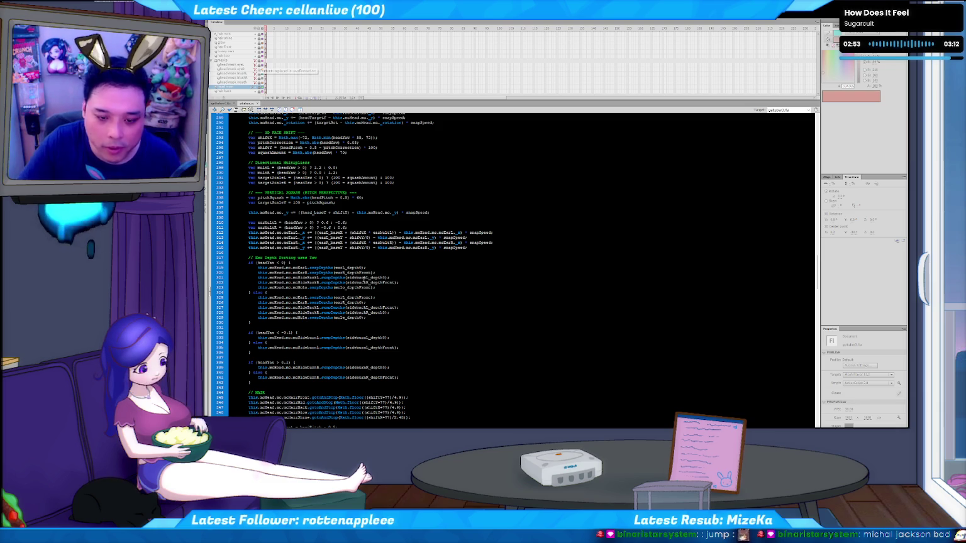
# Export and test the movie, then close the test player
pyautogui.hotkey('ctrl', 'Return')
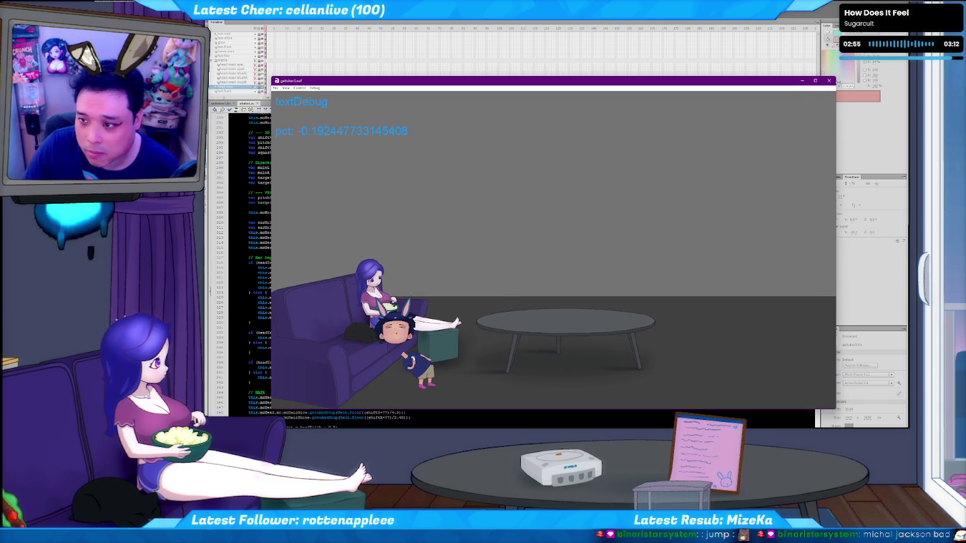
pyautogui.click(829, 83)
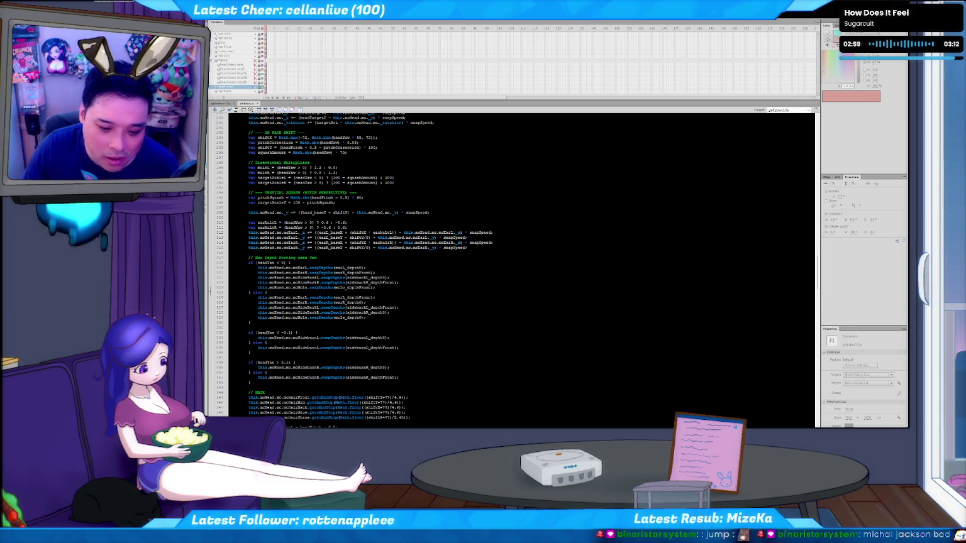
pyautogui.hotkey('alt', 'Tab')
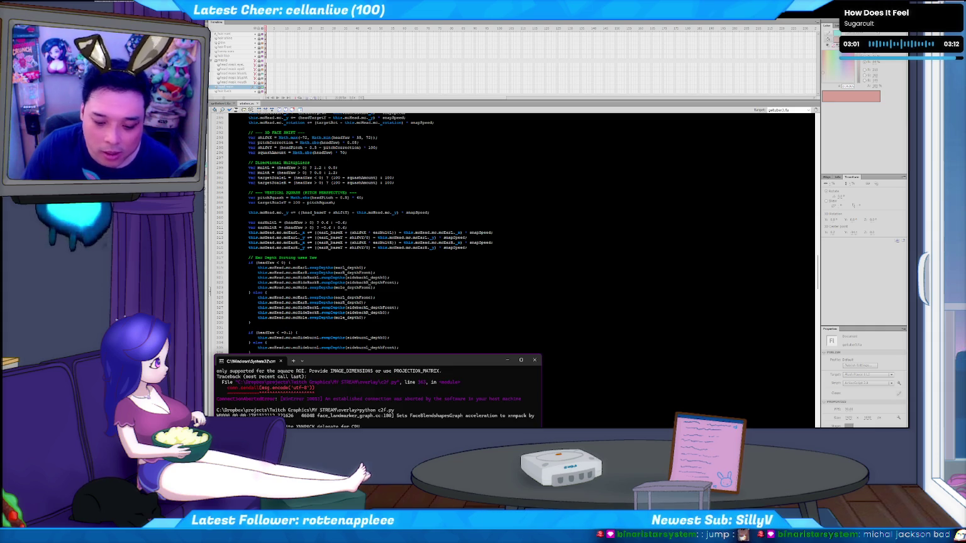
# Open the exported avatar SWF in Ruffle, watch the chibi track the face, then close it
pyautogui.hotkey('alt', 'Tab')
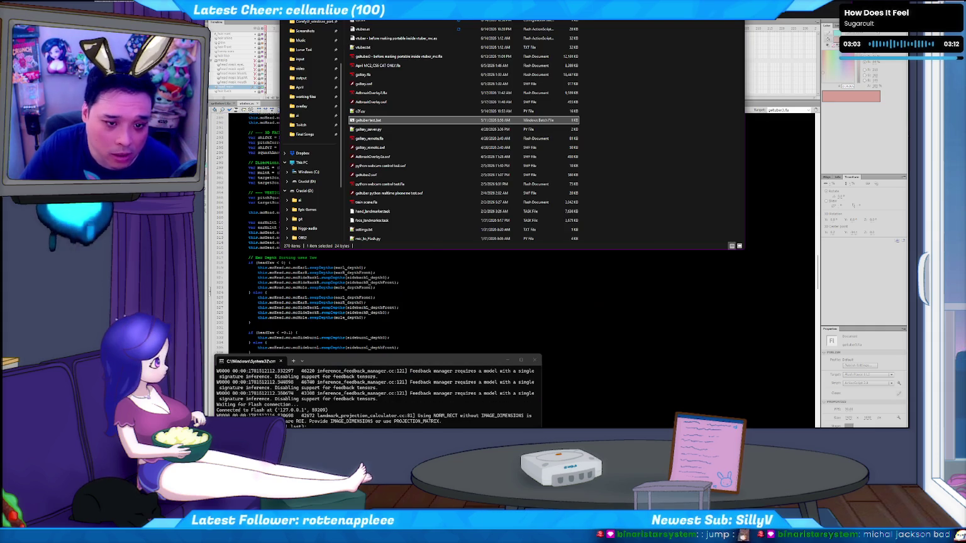
pyautogui.press('Return')
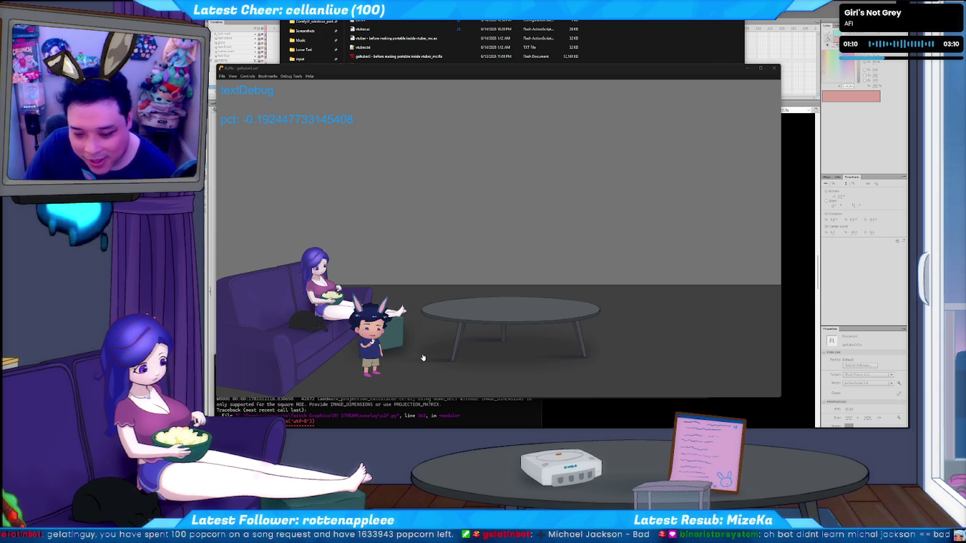
pyautogui.click(375, 332)
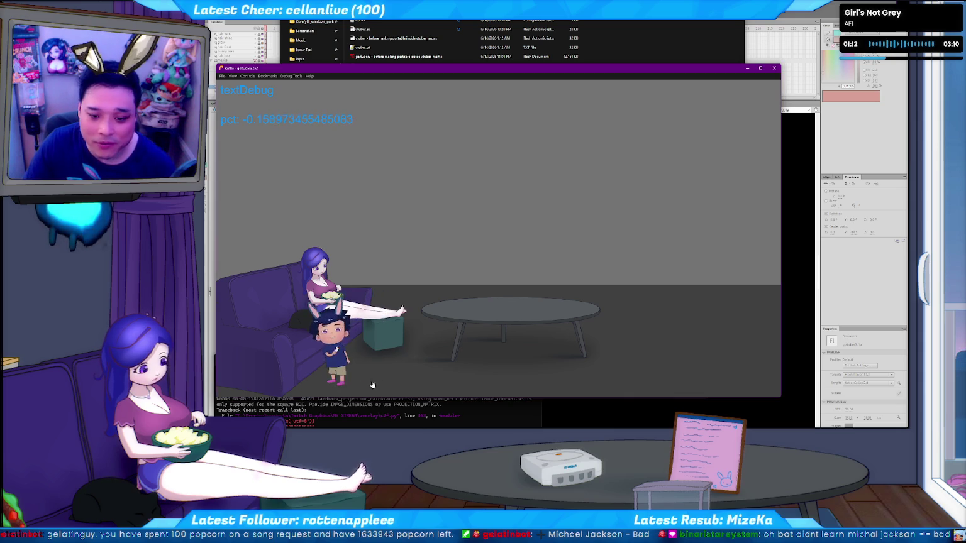
pyautogui.click(773, 68)
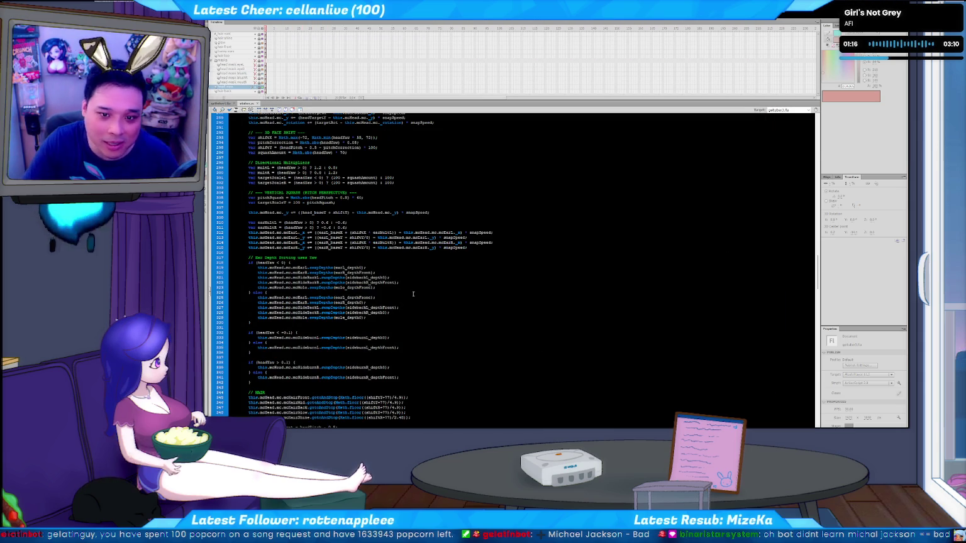
# Jump to the script's top, then scroll down to the // Depths block near line 98
pyautogui.hotkey('ctrl', 'Home')
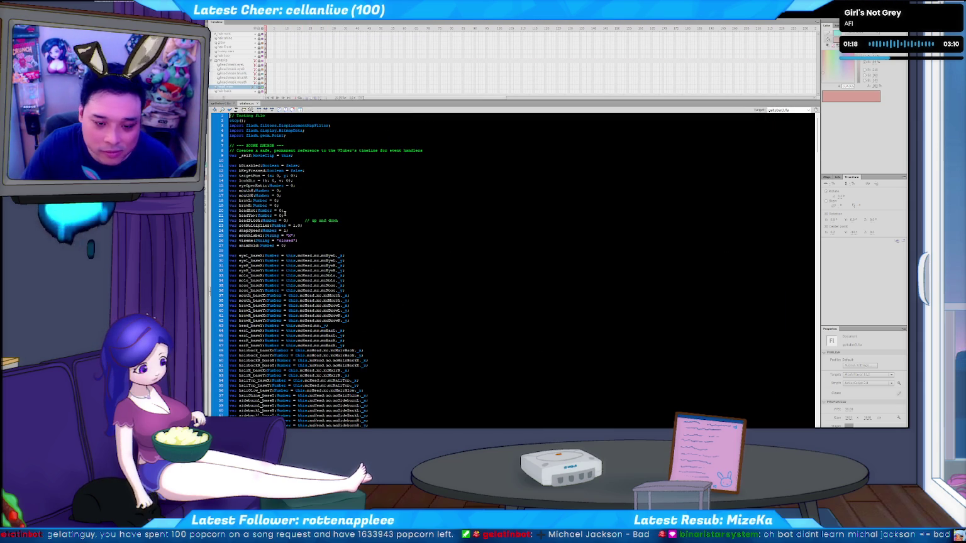
pyautogui.scroll(-7, 289, 217)
pyautogui.scroll(-7, 296, 232)
pyautogui.scroll(-7, 309, 257)
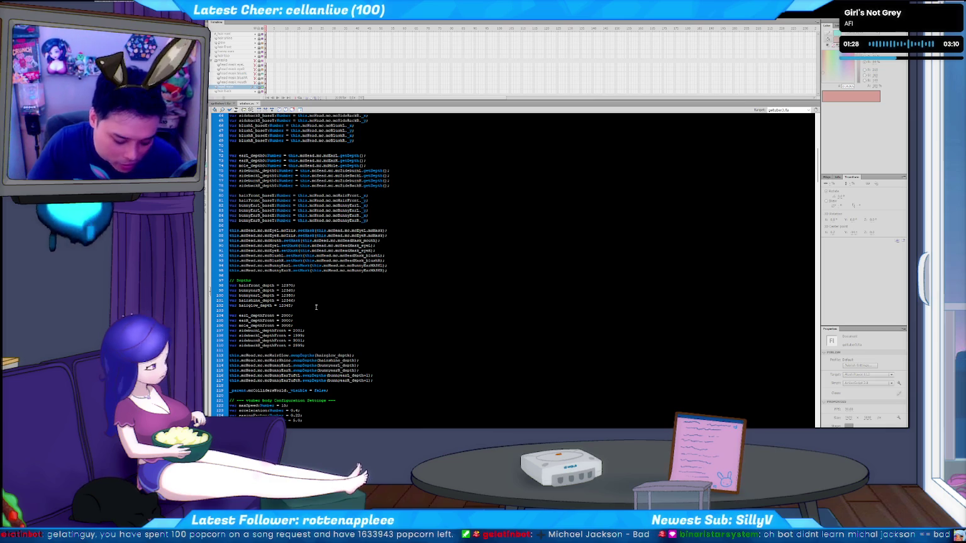
pyautogui.scroll(-1, 317, 307)
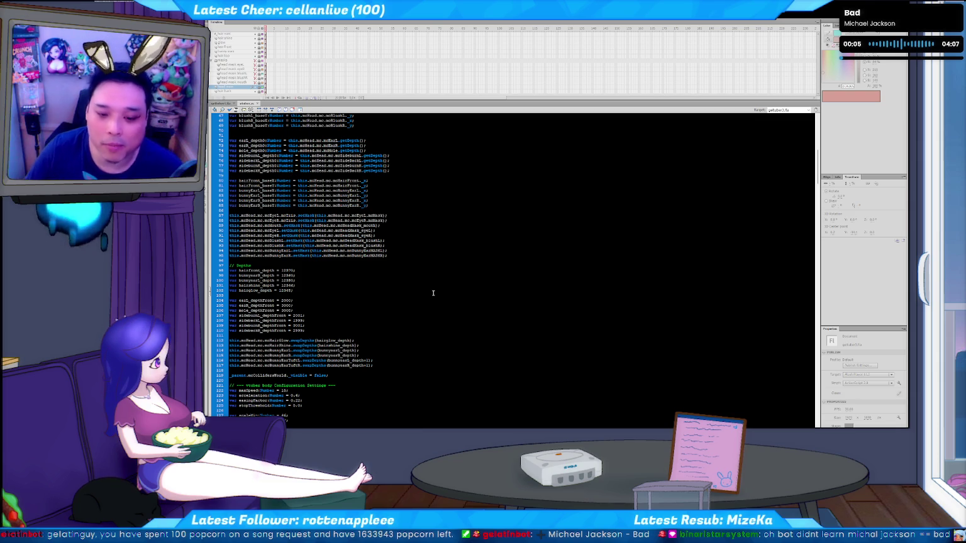
pyautogui.click(480, 327)
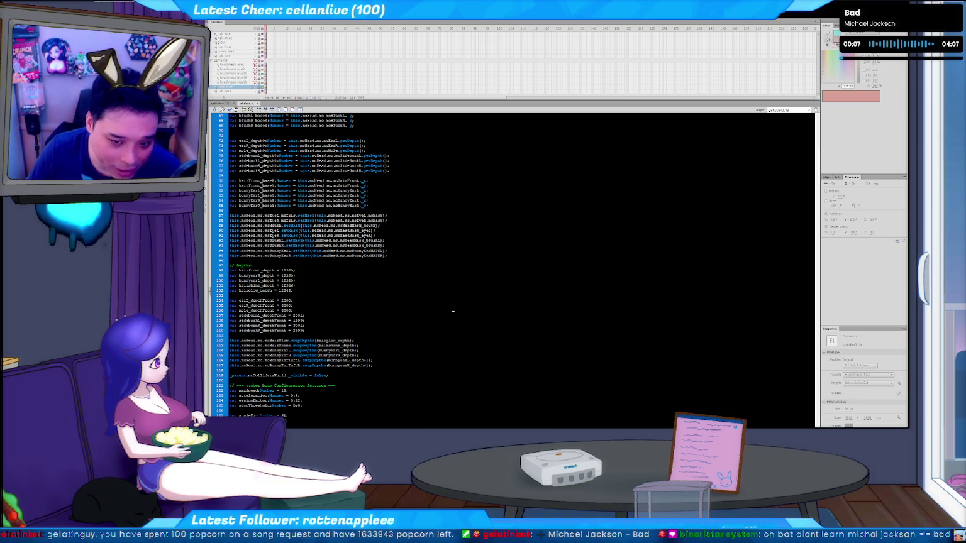
pyautogui.scroll(-1, 456, 317)
pyautogui.scroll(-1, 454, 314)
pyautogui.scroll(-1, 453, 308)
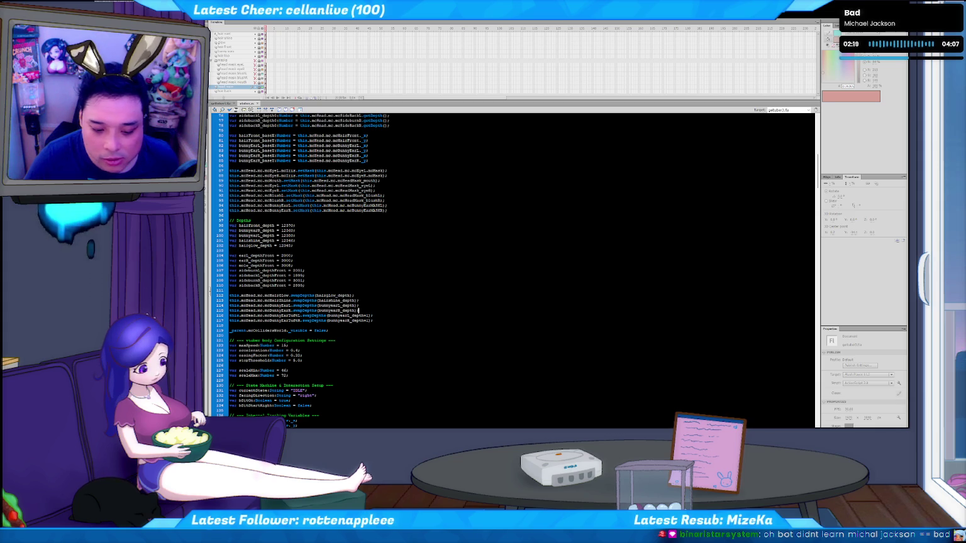
pyautogui.hotkey('alt', 'Tab')
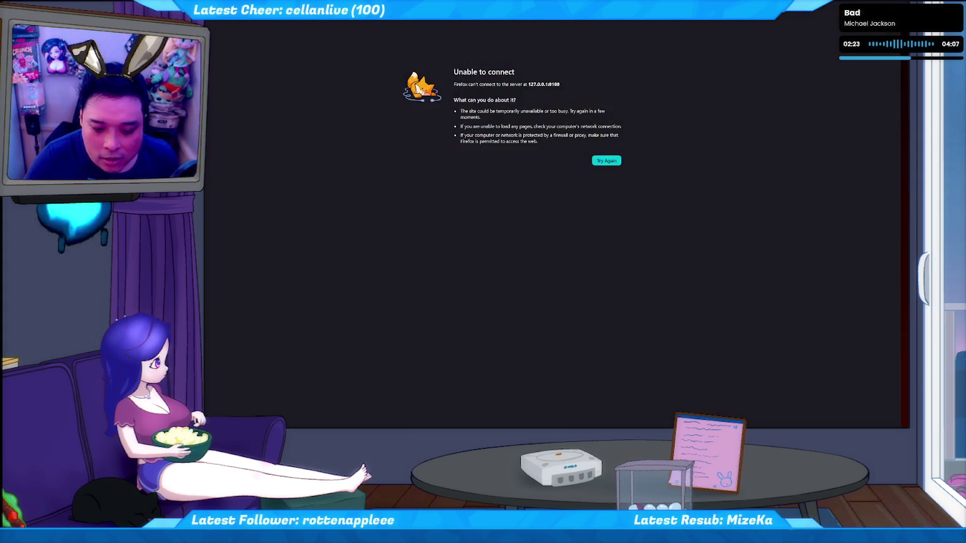
# Bring the YouTube Shorts Firefox window forward, maximize it, and start a blank tab
pyautogui.hotkey('alt', 'Tab')
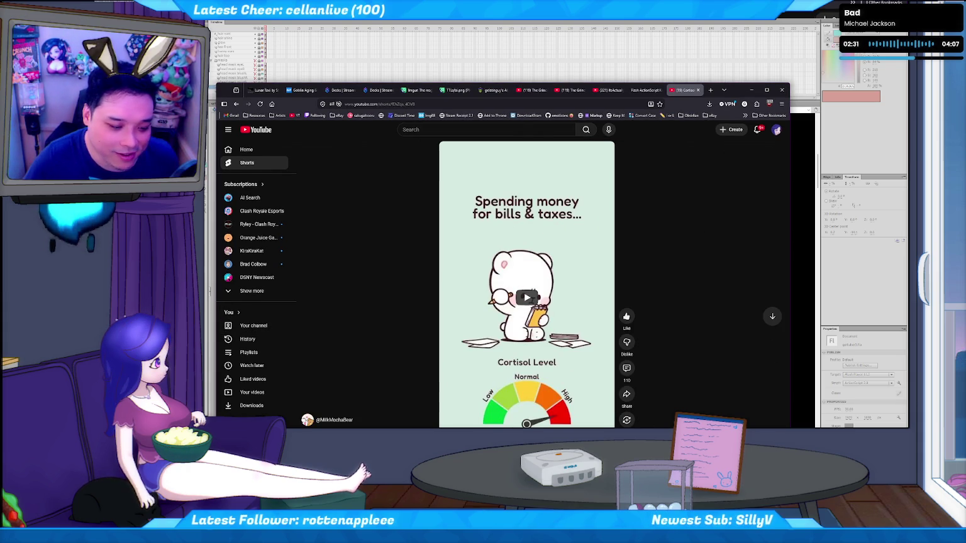
pyautogui.press('super+Up')
pyautogui.hotkey('ctrl', 't')
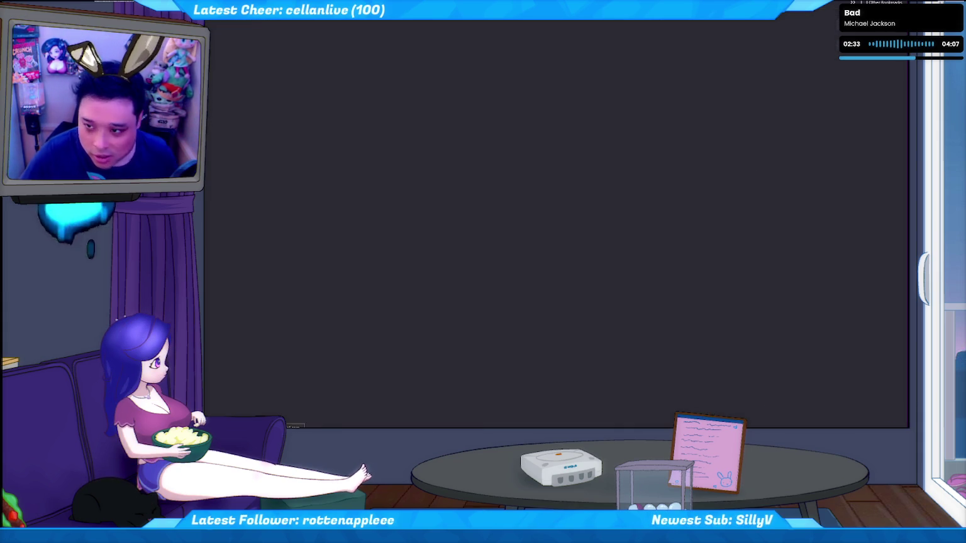
# Visit the Reddit home feed, then switch back to the 'Cortisol level' YouTube Short tab
pyautogui.write('reddit')
pyautogui.press('Return')
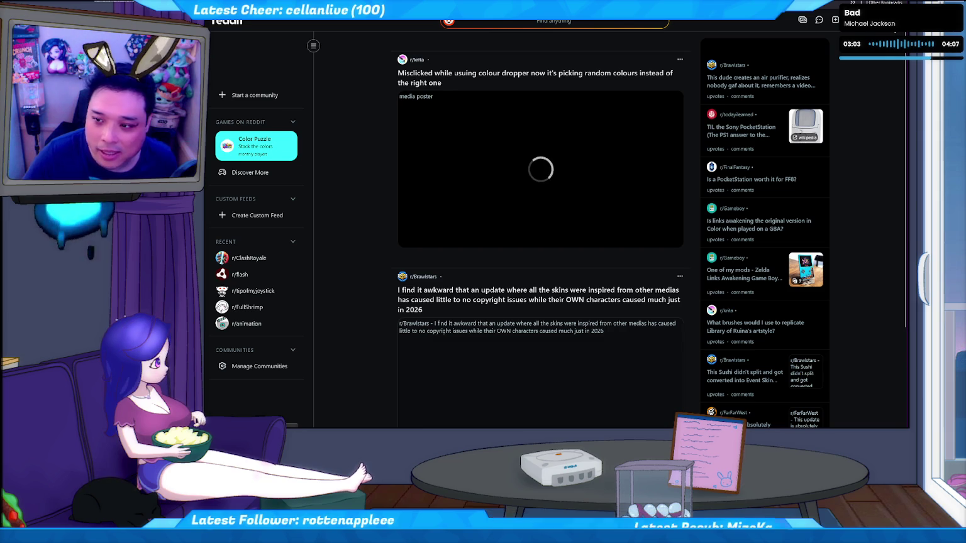
pyautogui.hotkey('ctrl', 'Tab')
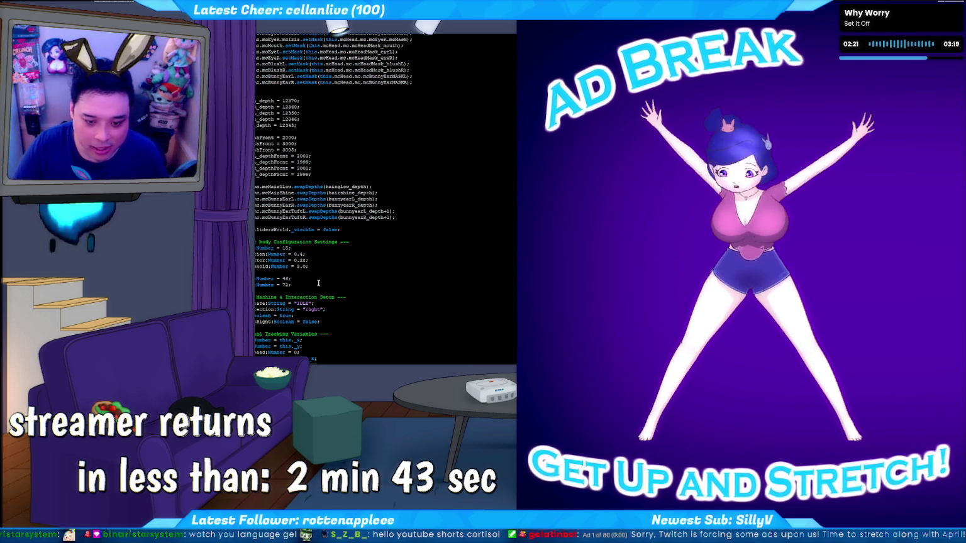
# Test-run the avatar movie to check the character on the couch beside the chibi
pyautogui.hotkey('ctrl', 'Return')
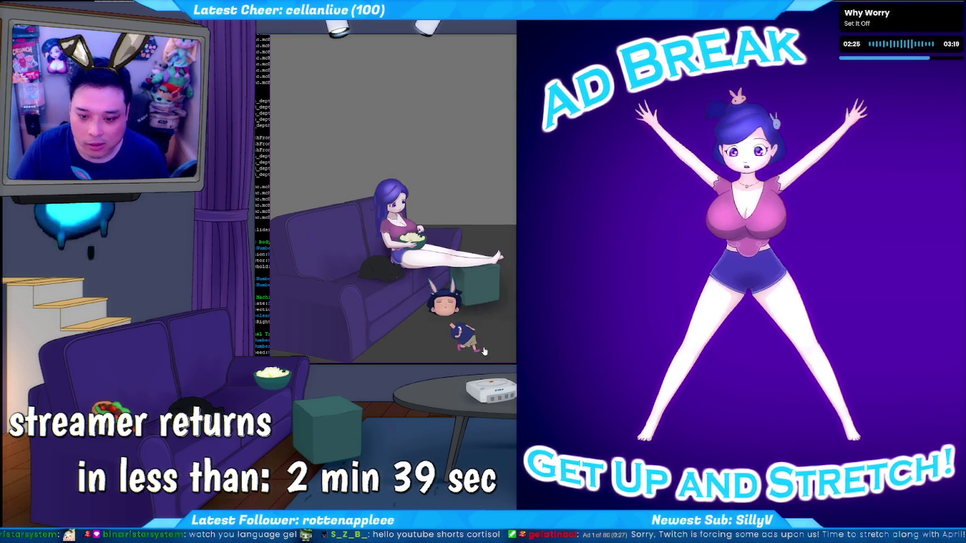
# Close the test, retest with scaleMin 146 and scaleMax 172, and close the preview
pyautogui.hotkey('ctrl', 'w')
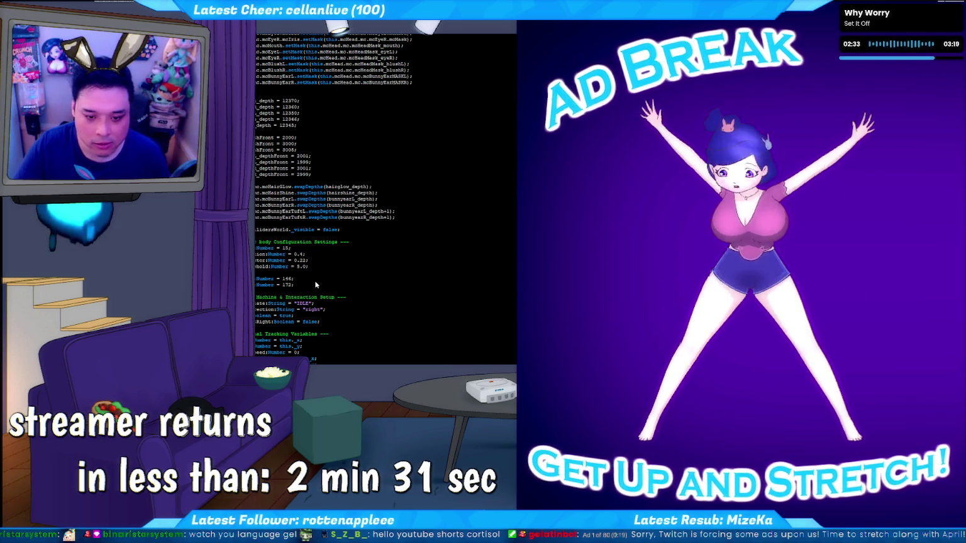
pyautogui.hotkey('ctrl', 'Return')
pyautogui.hotkey('ctrl', 'Return')
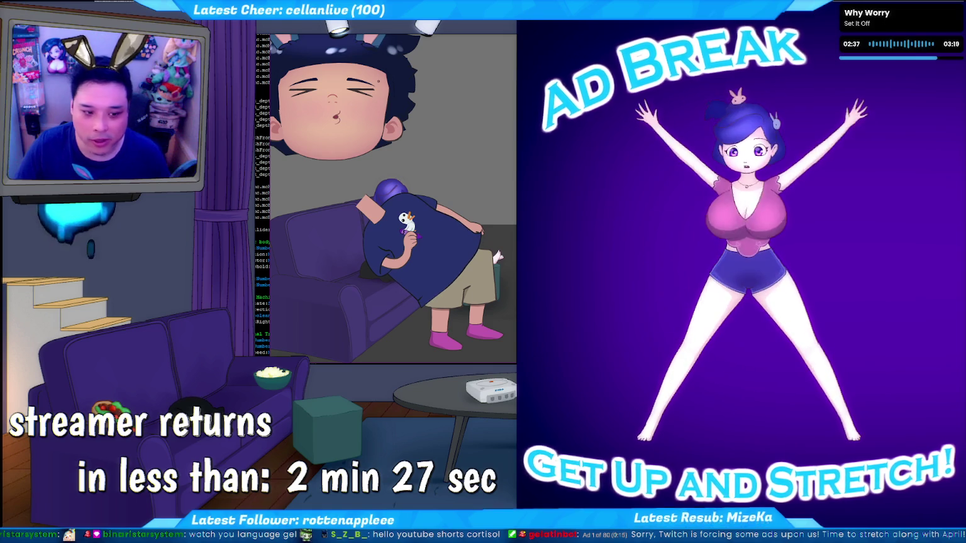
pyautogui.hotkey('ctrl', 'w')
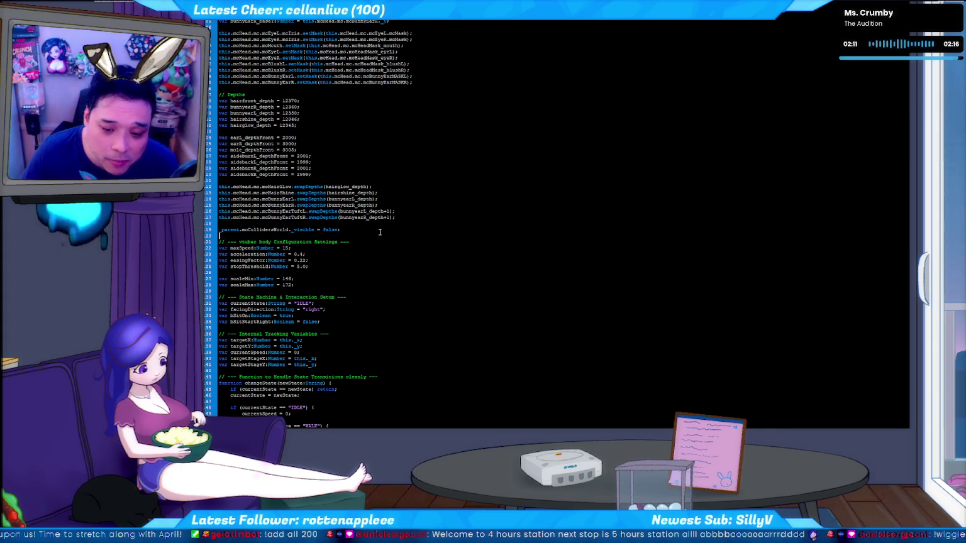
# Review the depth-swap code on lines 17 and 19, then bring up the python c2f.py terminal
pyautogui.click(368, 230)
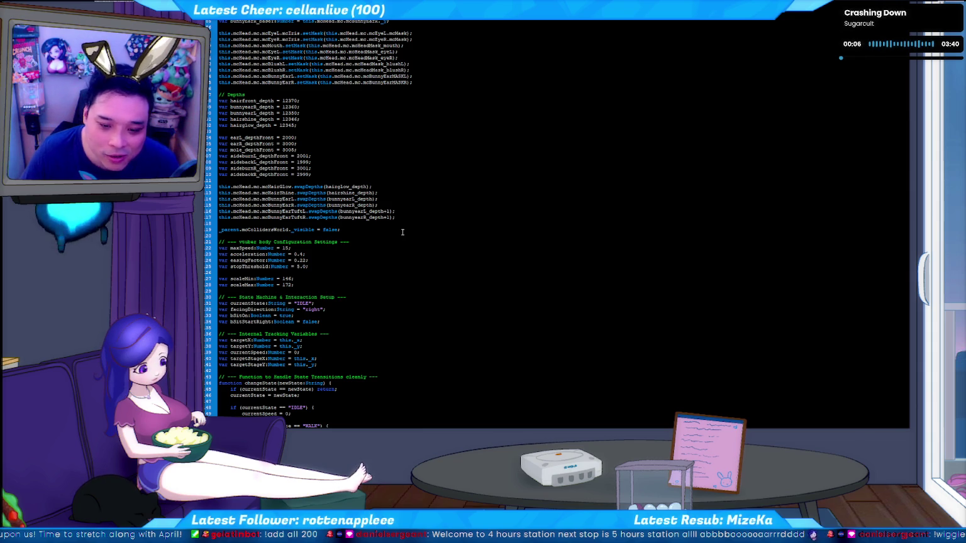
pyautogui.click(404, 218)
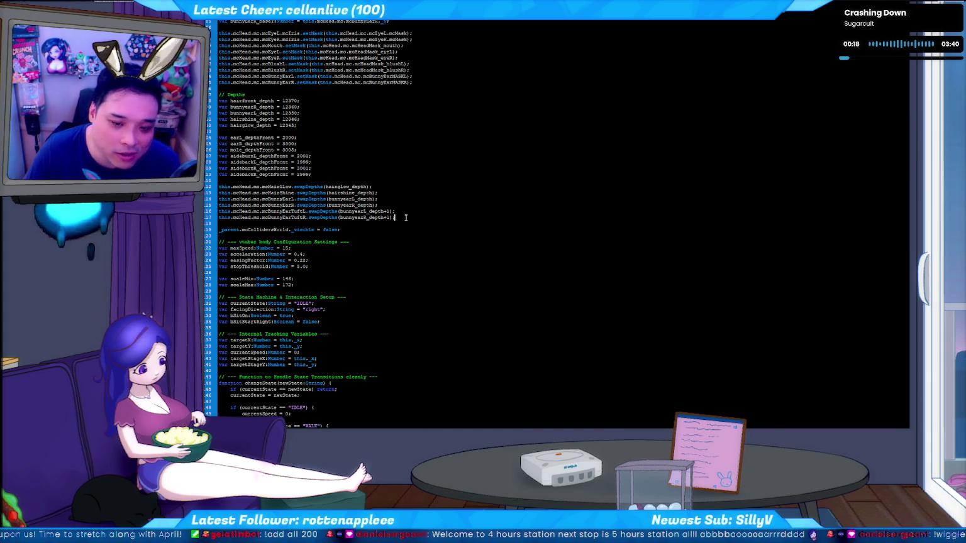
pyautogui.scroll(-2, 406, 218)
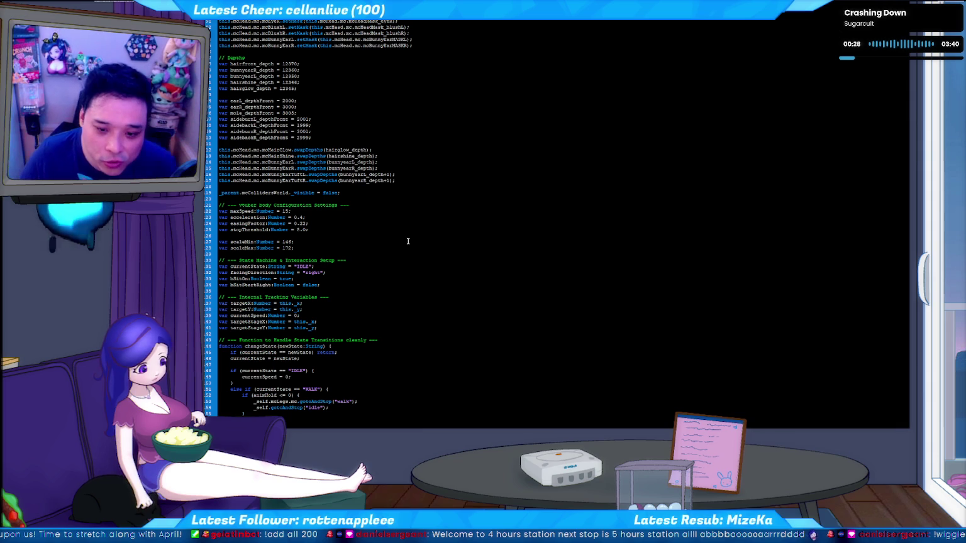
pyautogui.click(364, 194)
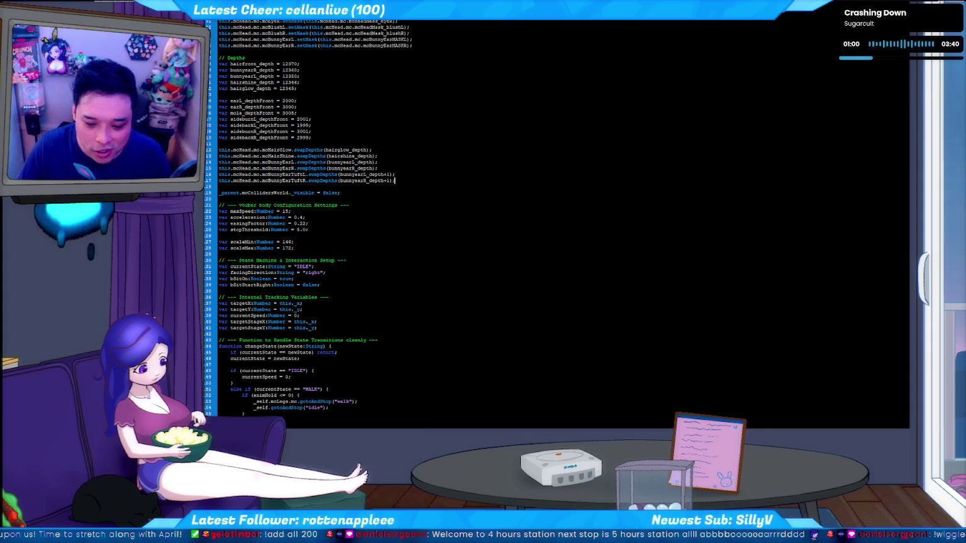
pyautogui.hotkey('alt', 'Tab')
pyautogui.hotkey('alt', 'Tab')
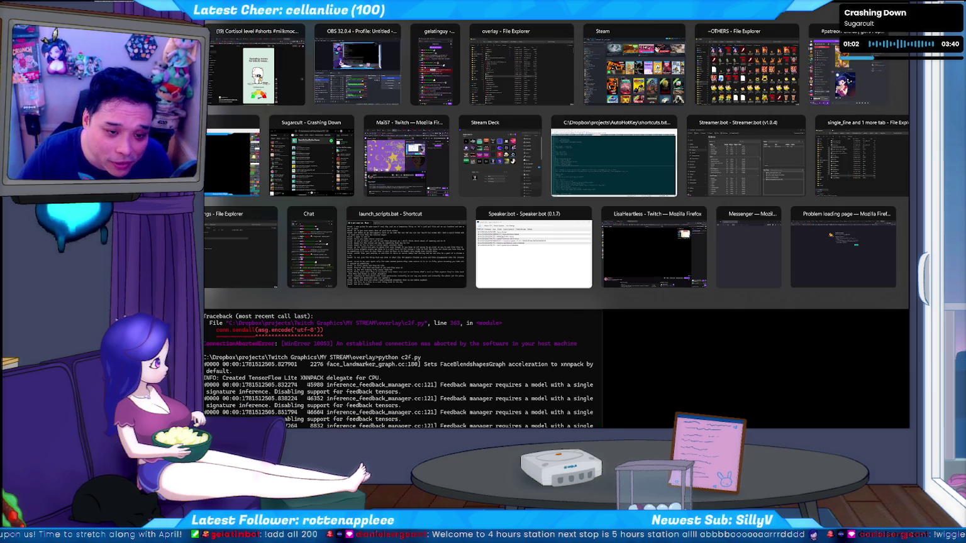
# Launch the avatar SWF from the overlay folder so the bunny-eared chibi plays live
pyautogui.press('Tab')
pyautogui.press('Tab')
pyautogui.press('Tab')
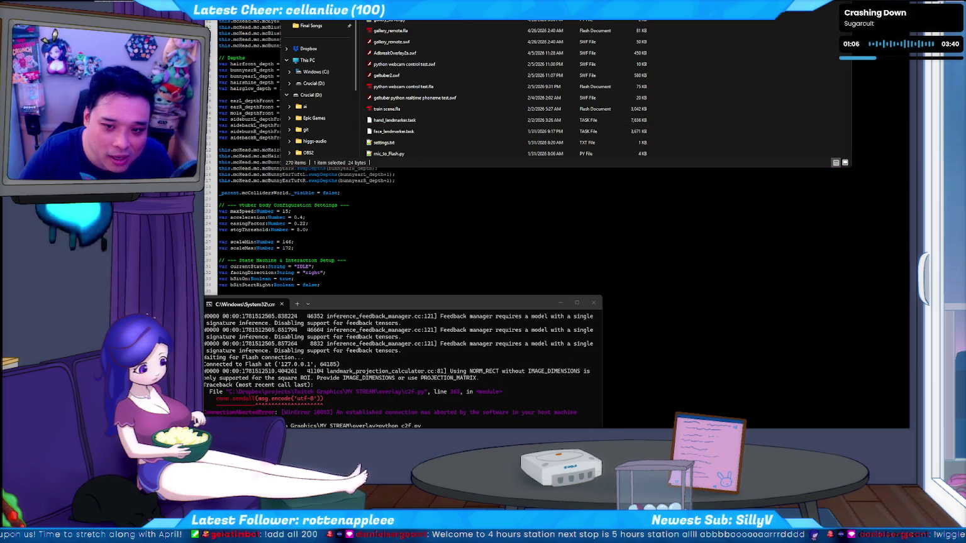
pyautogui.press('Return')
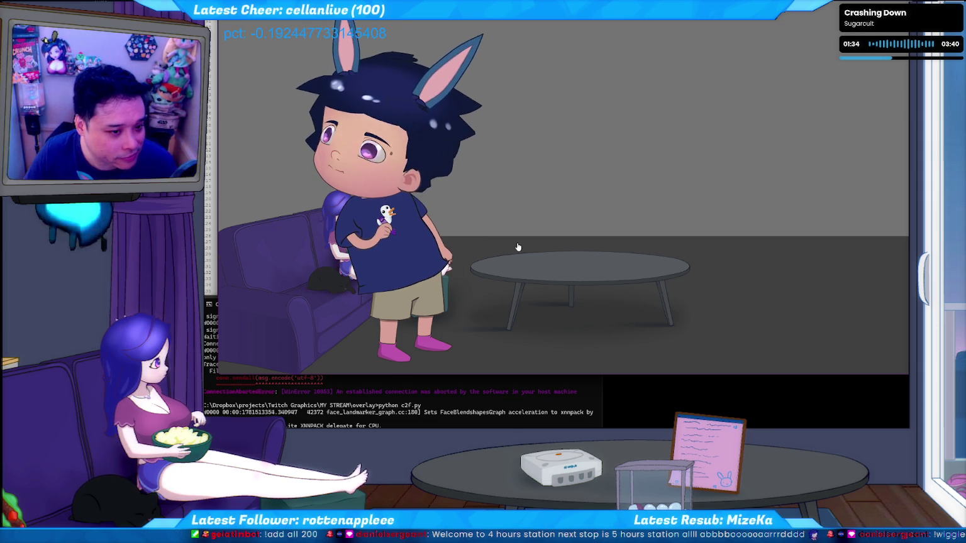
# Walk the avatar right then left across the floor, then close the player and refocus the code
pyautogui.click(598, 347)
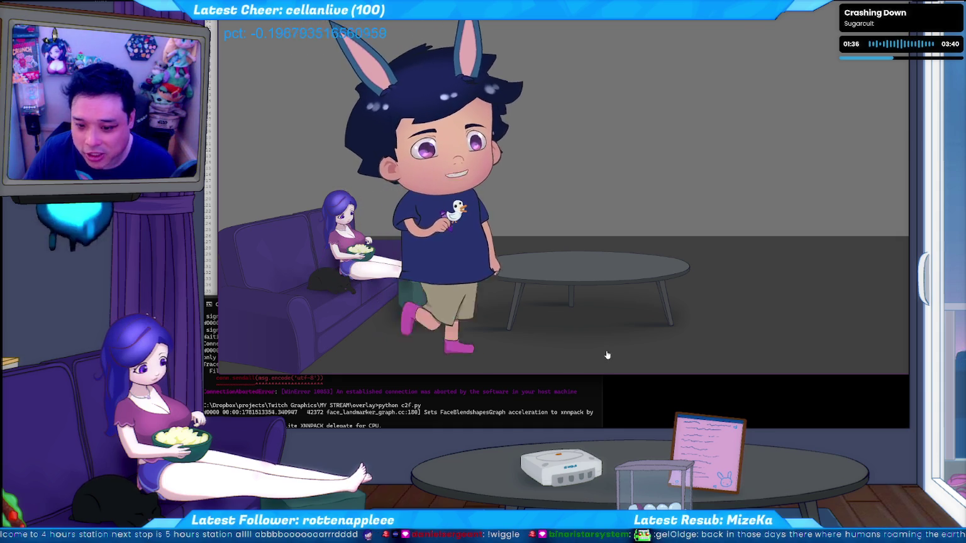
pyautogui.click(451, 357)
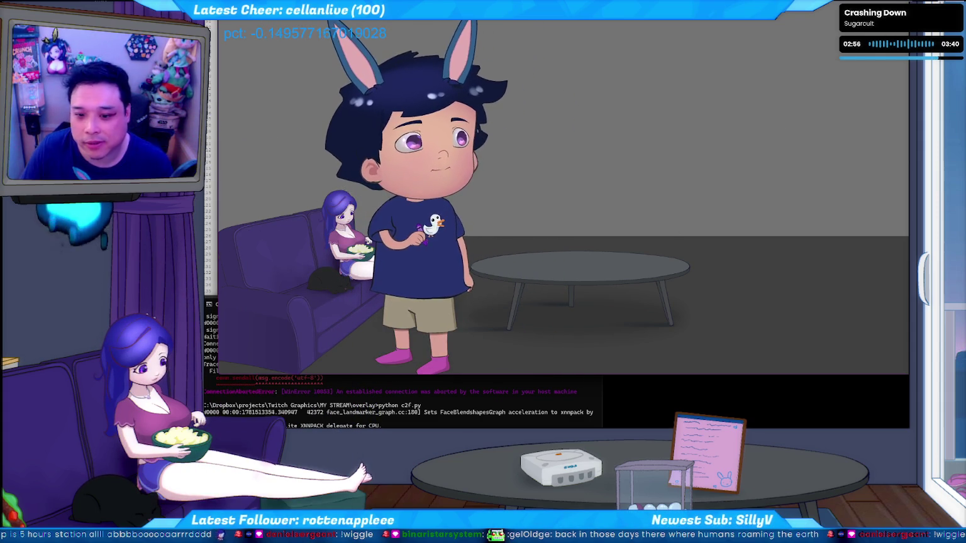
pyautogui.hotkey('alt', 'F4')
pyautogui.click(298, 133)
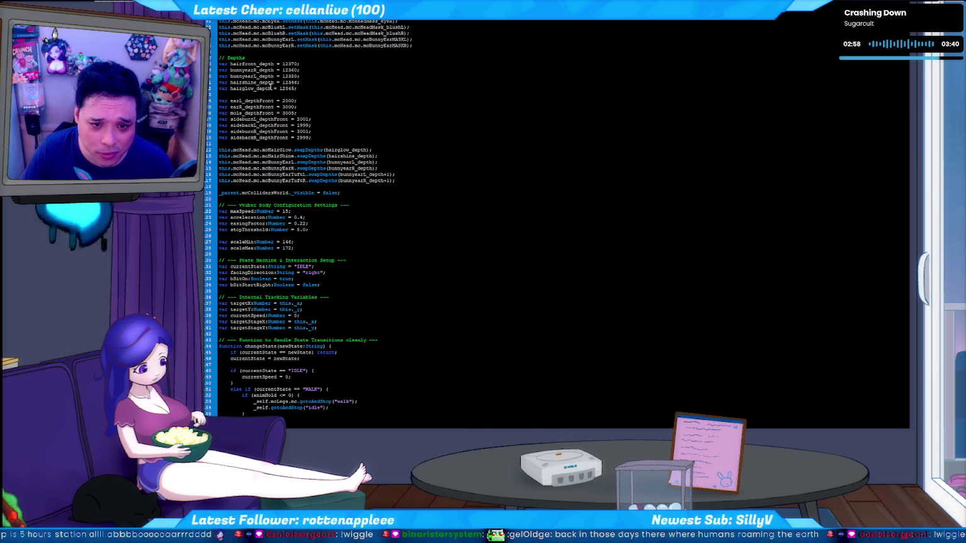
pyautogui.hotkey('ctrl', 'Return')
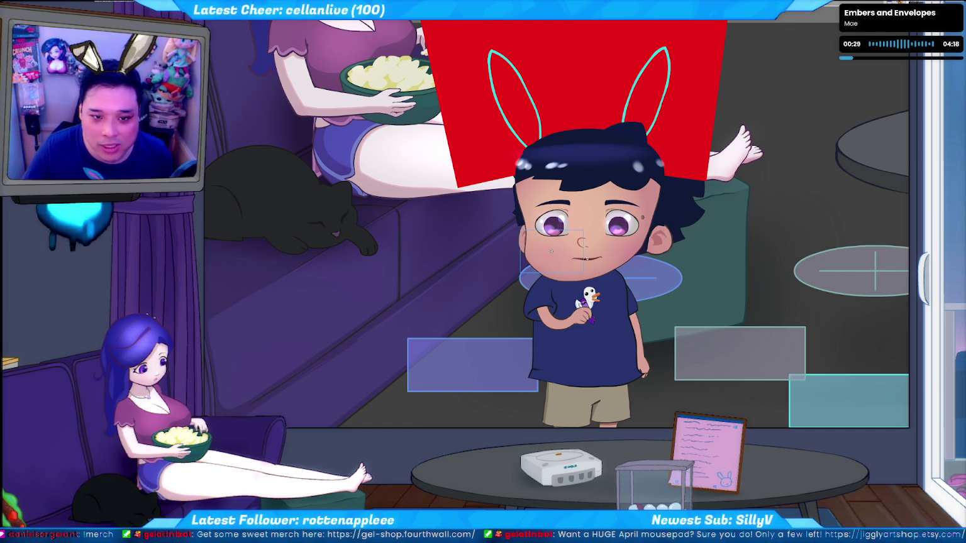
pyautogui.hotkey('ctrl', 'w')
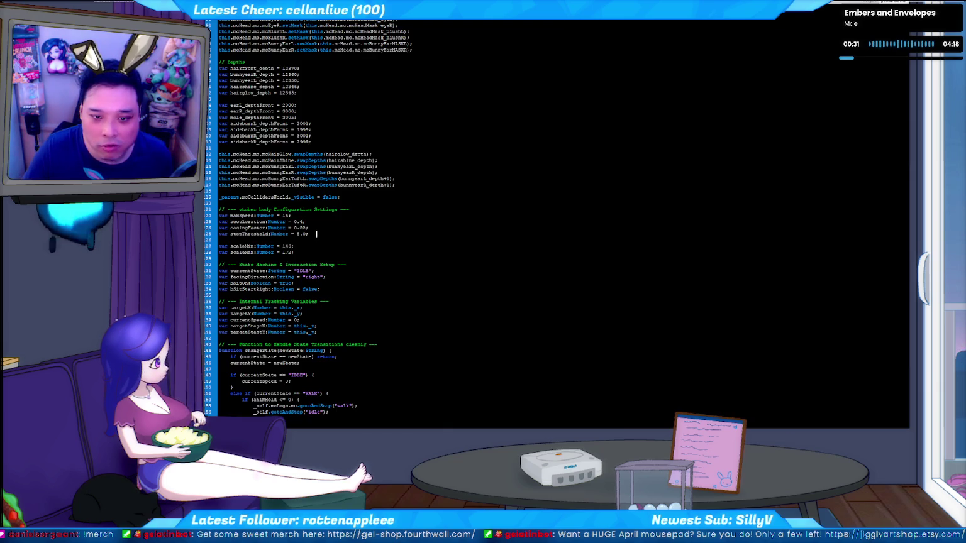
pyautogui.scroll(15, 458, 149)
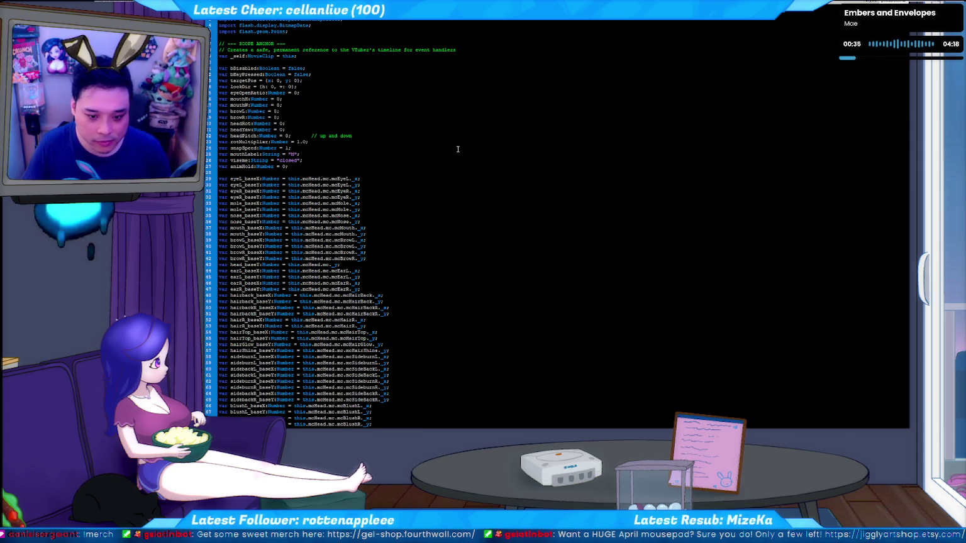
# Search the script for 'mcBlush' and step through its occurrences to the blush mask lines
pyautogui.hotkey('ctrl', 'f')
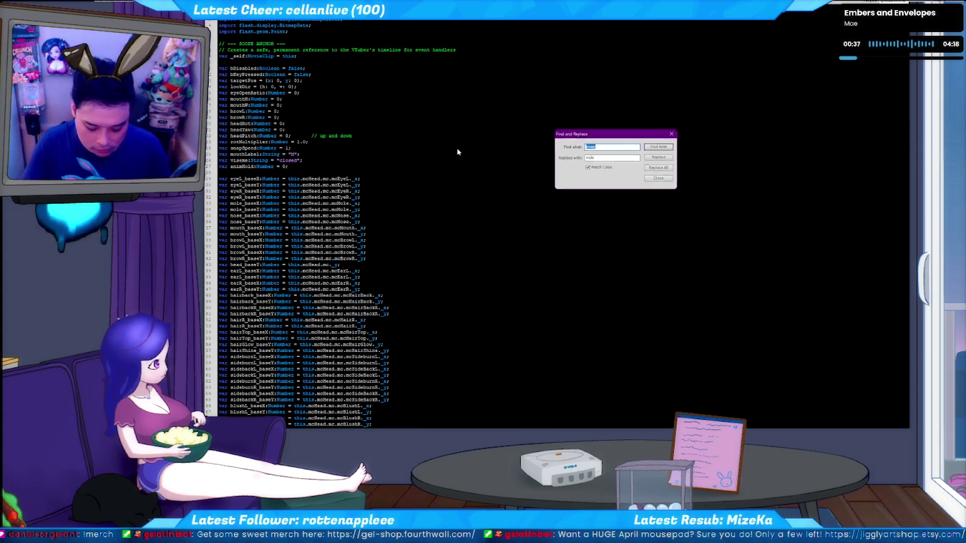
pyautogui.write('mcBlush')
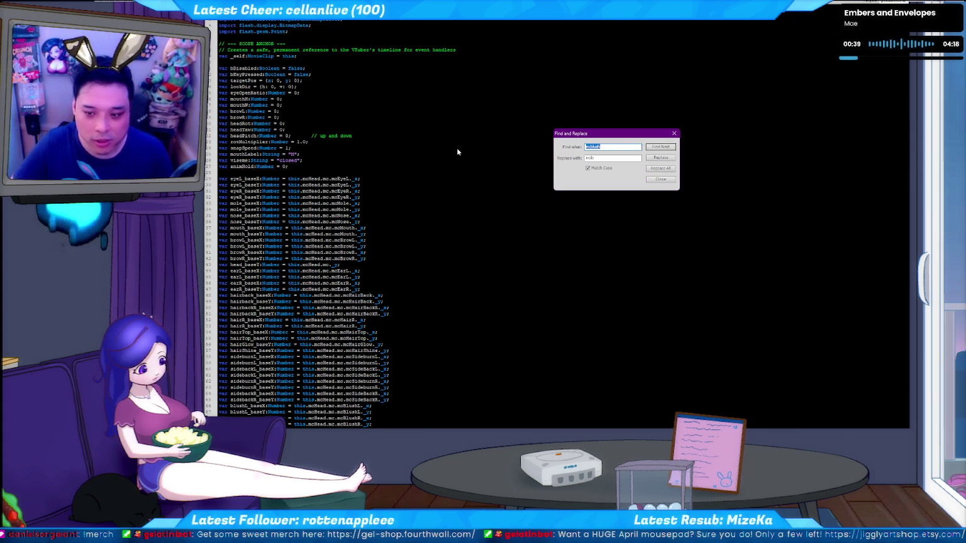
pyautogui.press('Return')
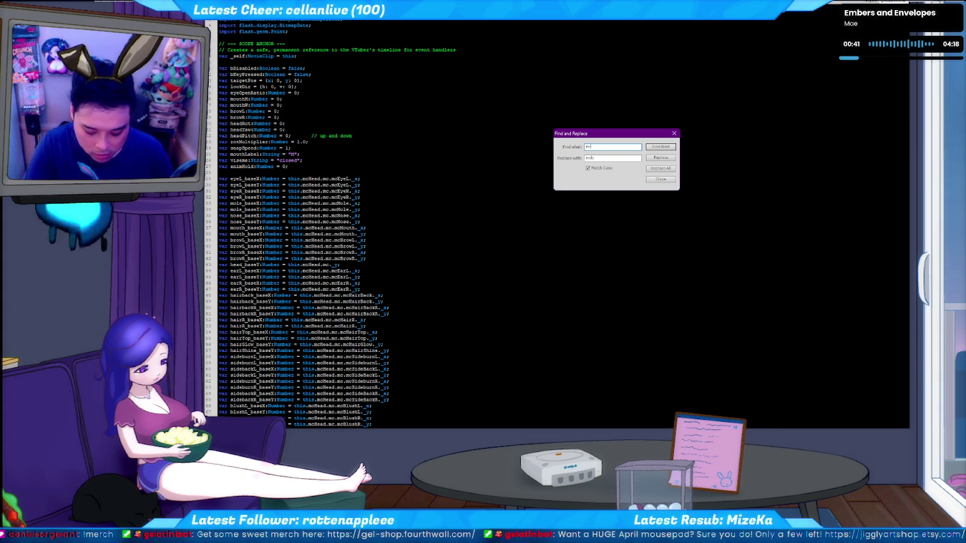
pyautogui.press('Escape')
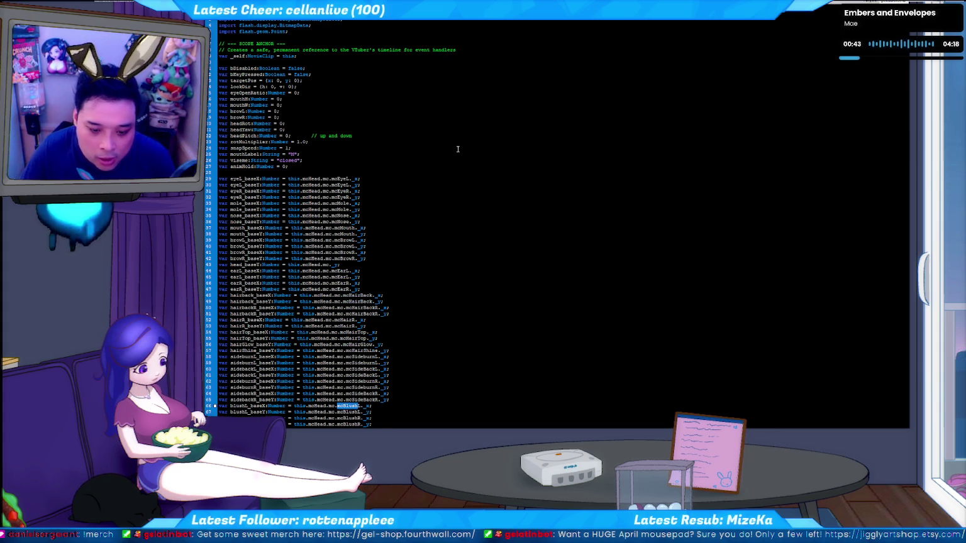
pyautogui.scroll(-5, 451, 220)
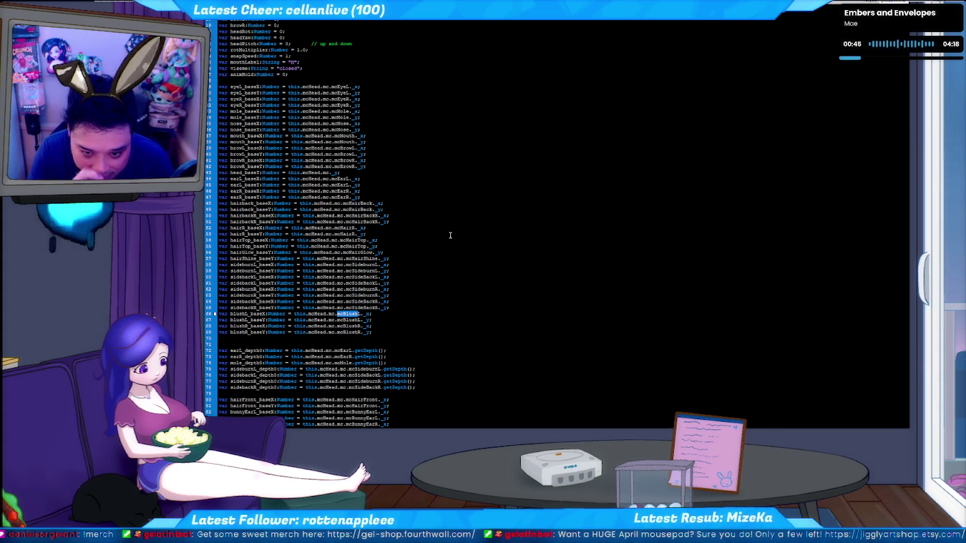
pyautogui.press('F3')
pyautogui.press('F3')
pyautogui.press('F3')
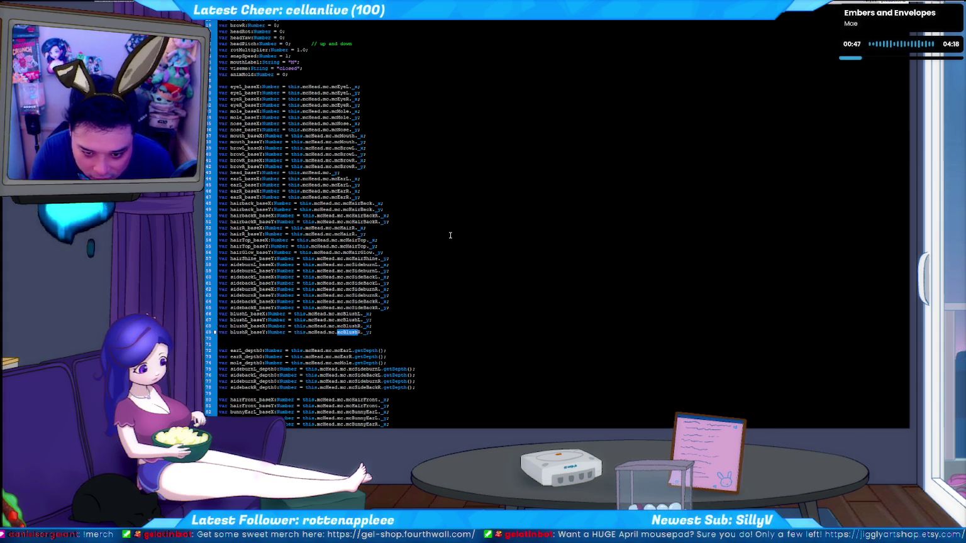
pyautogui.press('F3')
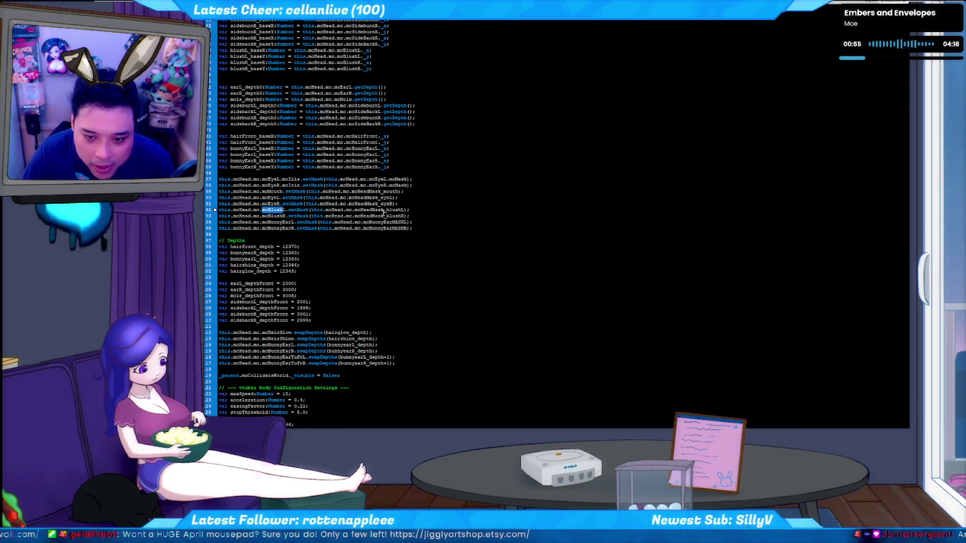
pyautogui.hotkey('ctrl', 'Return')
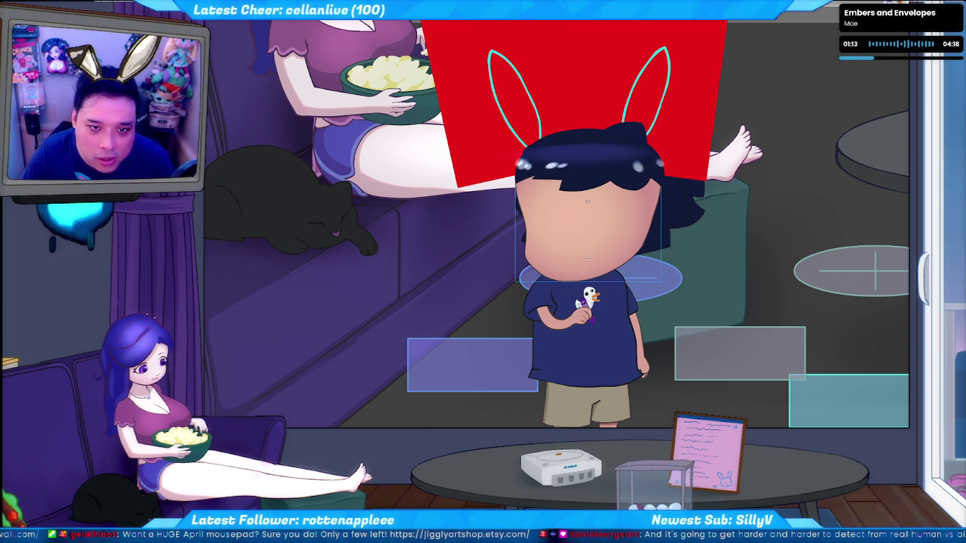
pyautogui.hotkey('alt', 'Tab')
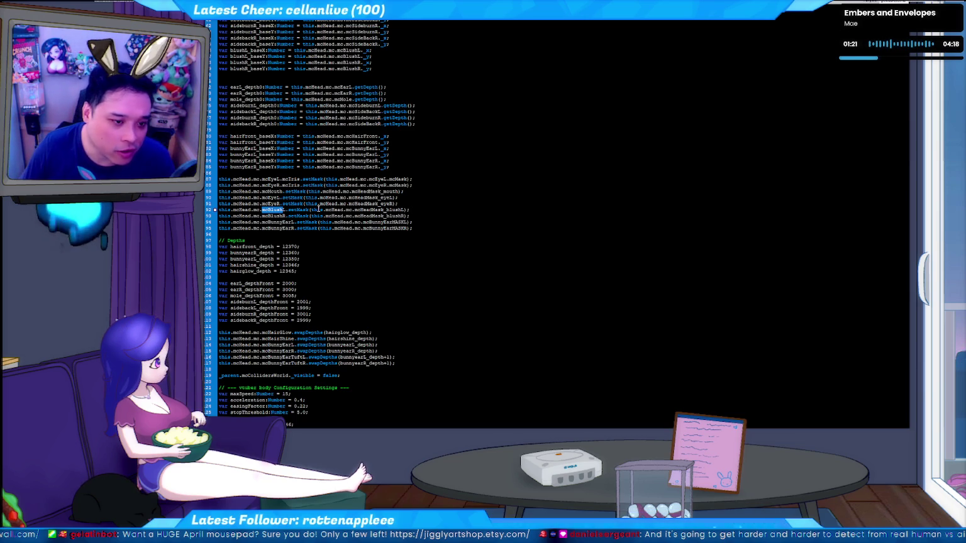
pyautogui.click(282, 210)
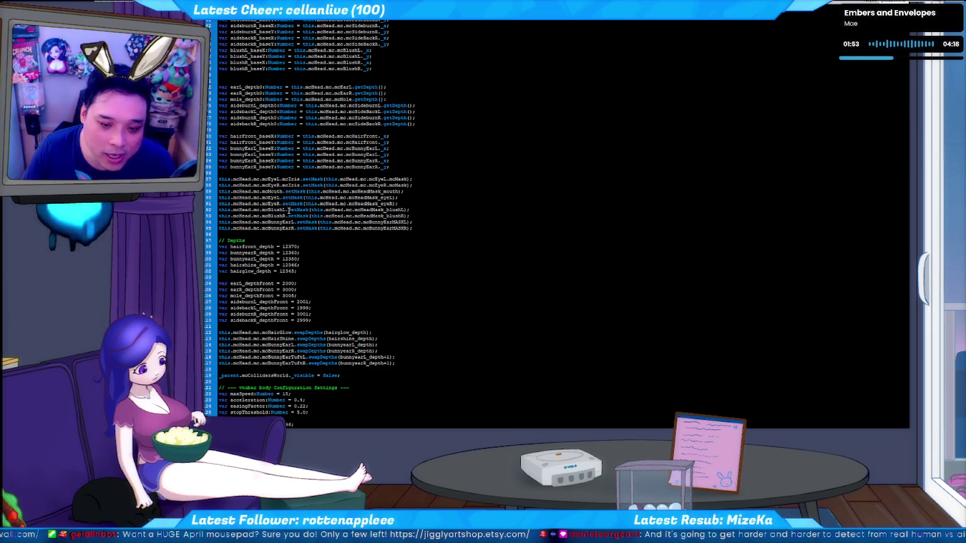
# Find mcBlushR on line 93 and jump to the next blush reference at line 175
pyautogui.doubleClick(273, 216)
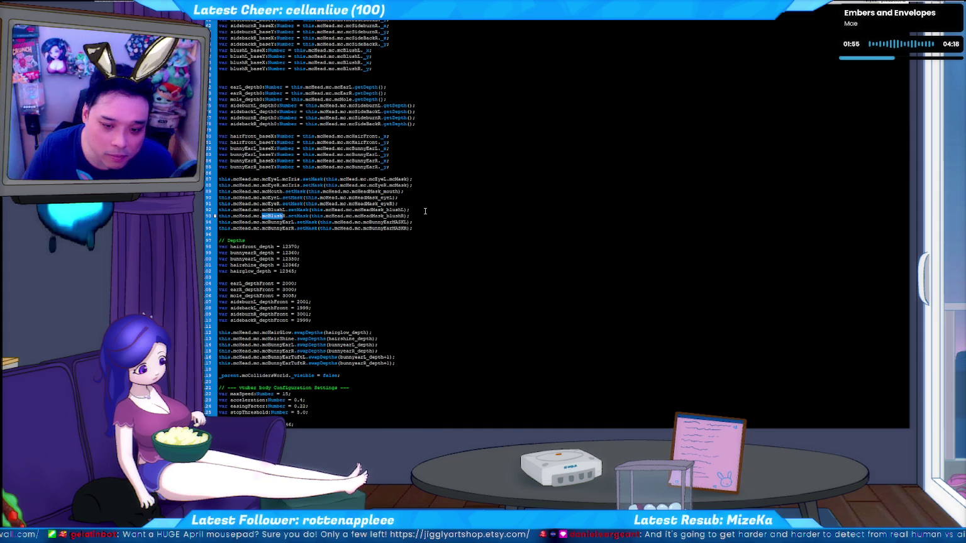
pyautogui.press('F3')
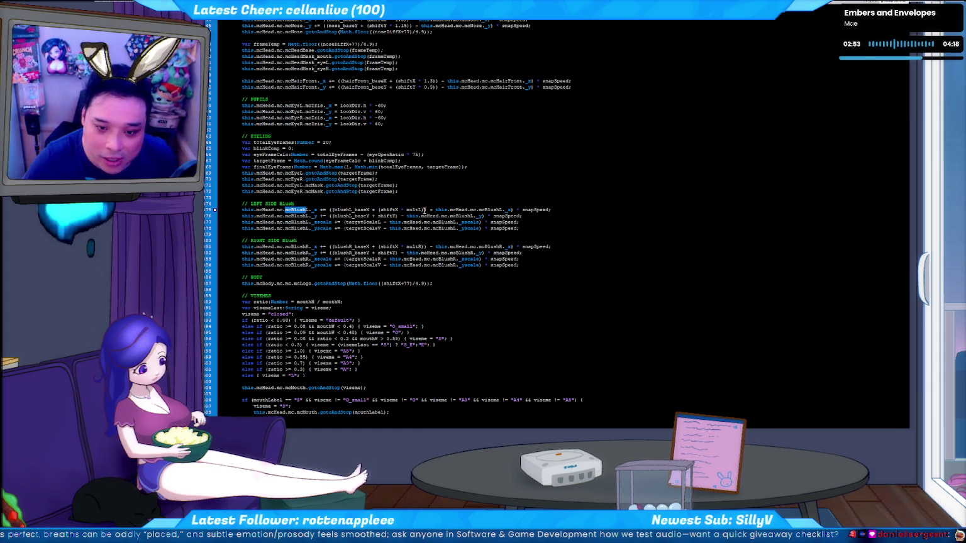
pyautogui.click(315, 215)
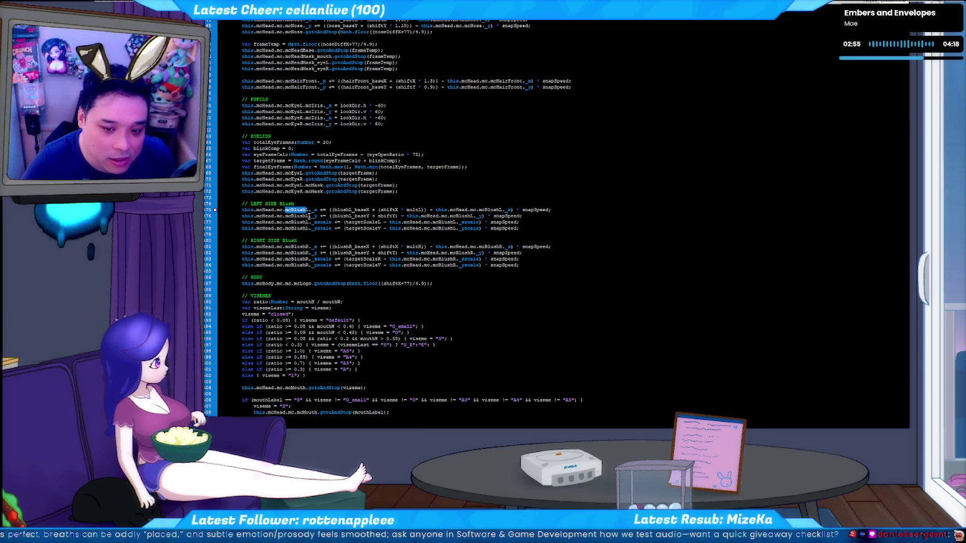
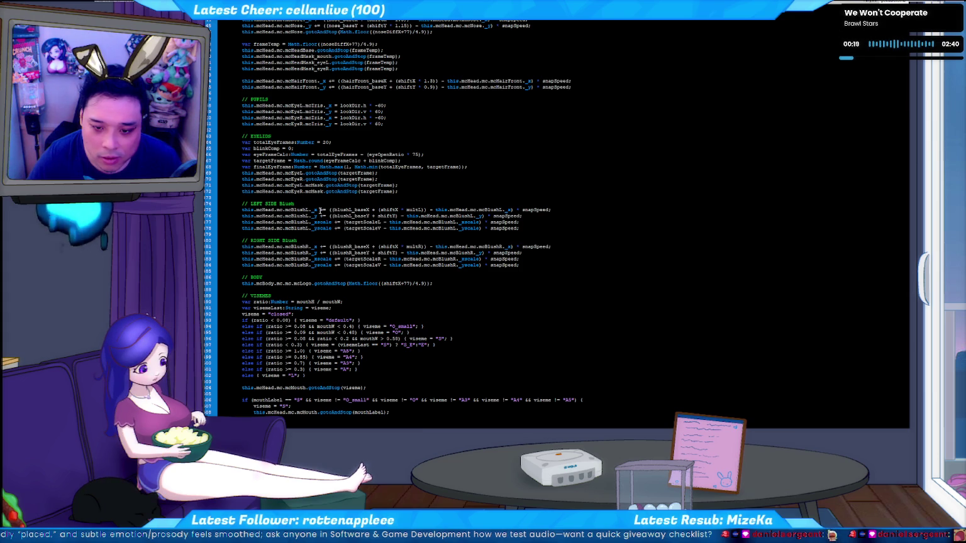
# Find where blushL_baseX is declared in the avatar script
pyautogui.doubleClick(354, 211)
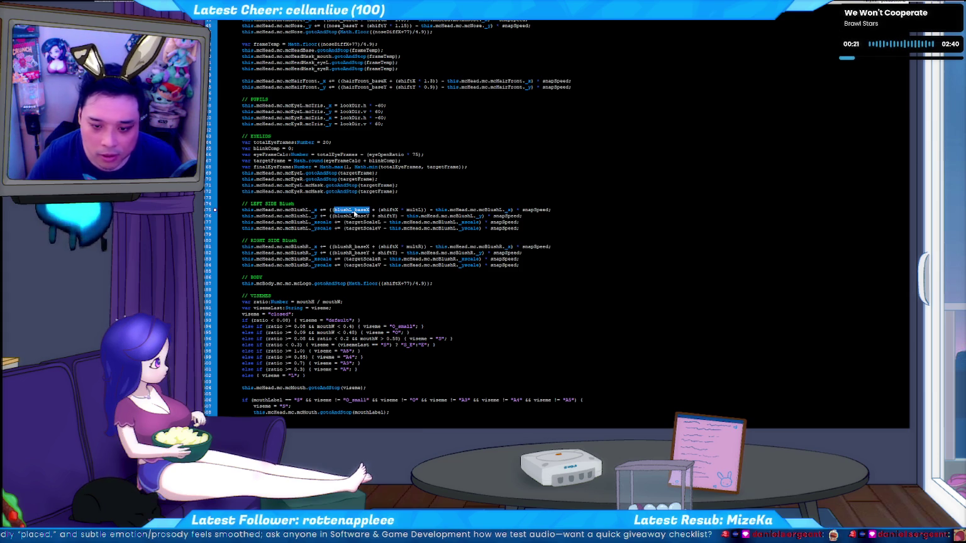
pyautogui.hotkey('ctrl', 'f')
pyautogui.press('Return')
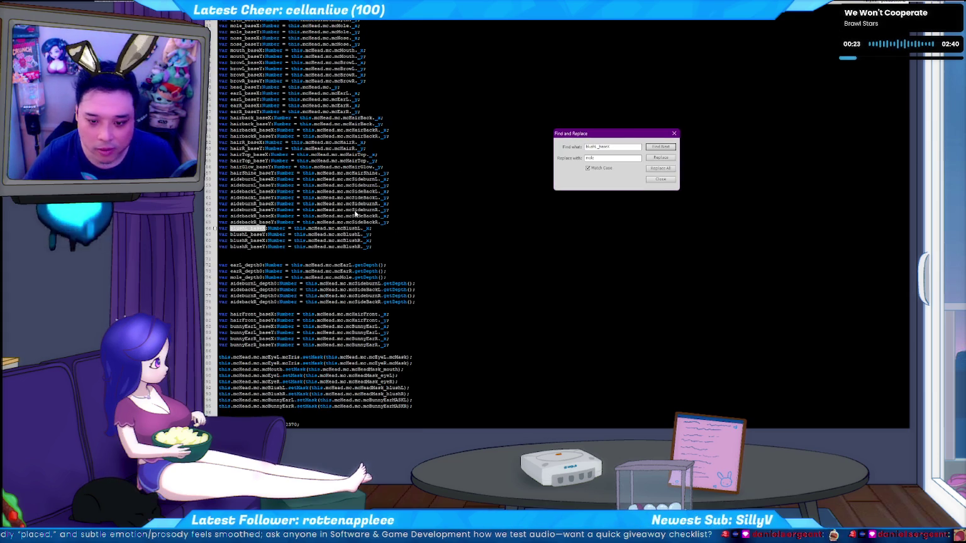
pyautogui.press('Escape')
pyautogui.press('F3')
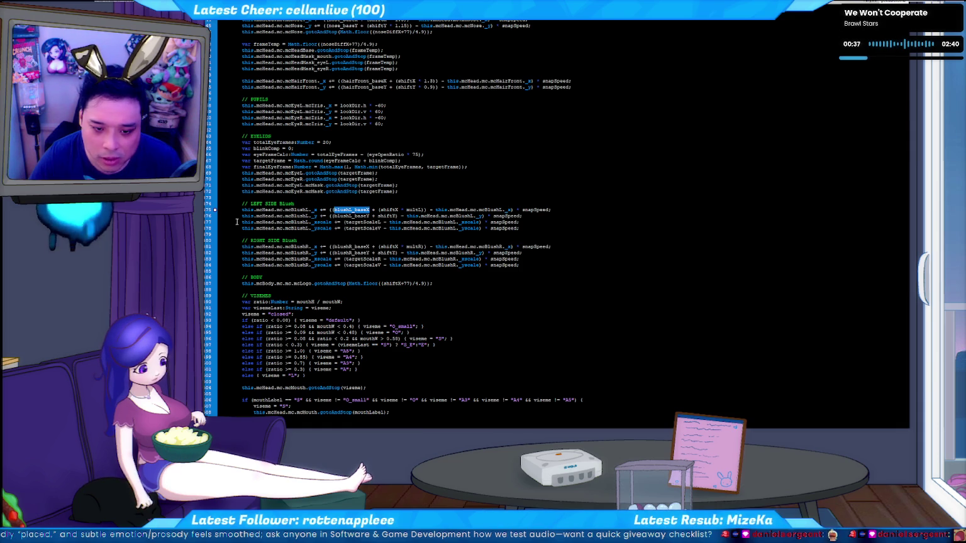
# Select the mcBlushL reference and scroll down to the DEBUG text-output code
pyautogui.moveTo(241, 222); pyautogui.dragTo(318, 223)
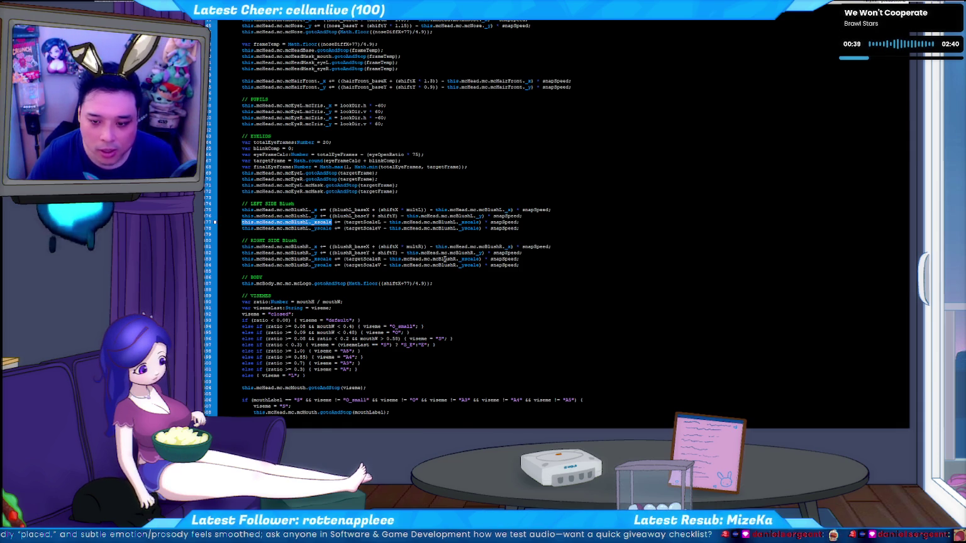
pyautogui.scroll(-5, 440, 259)
pyautogui.scroll(-5, 409, 251)
pyautogui.scroll(-5, 390, 248)
pyautogui.scroll(-5, 363, 245)
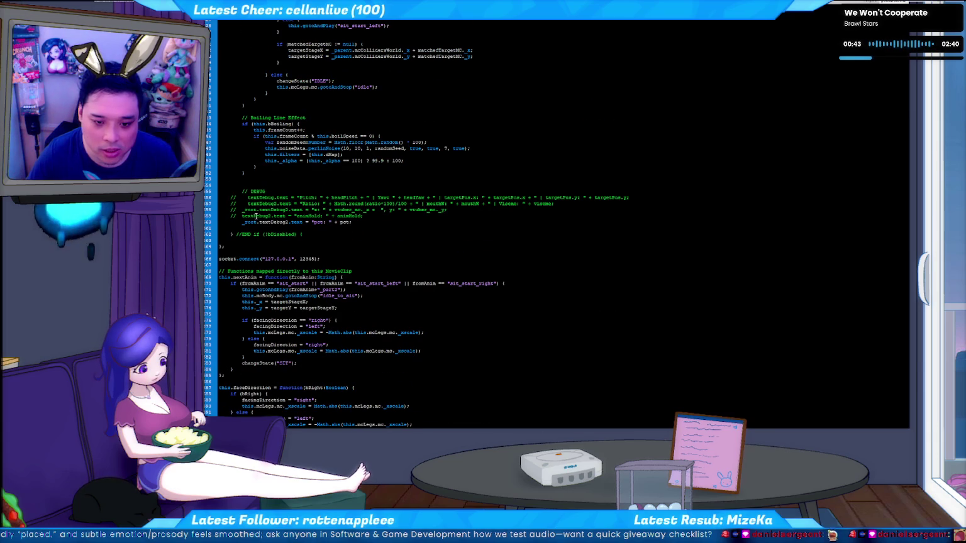
# Put mcBlushL._xscale into the textDebug2 debug line and test the movie
pyautogui.doubleClick(318, 223)
pyautogui.hotkey('ctrl', 'v')
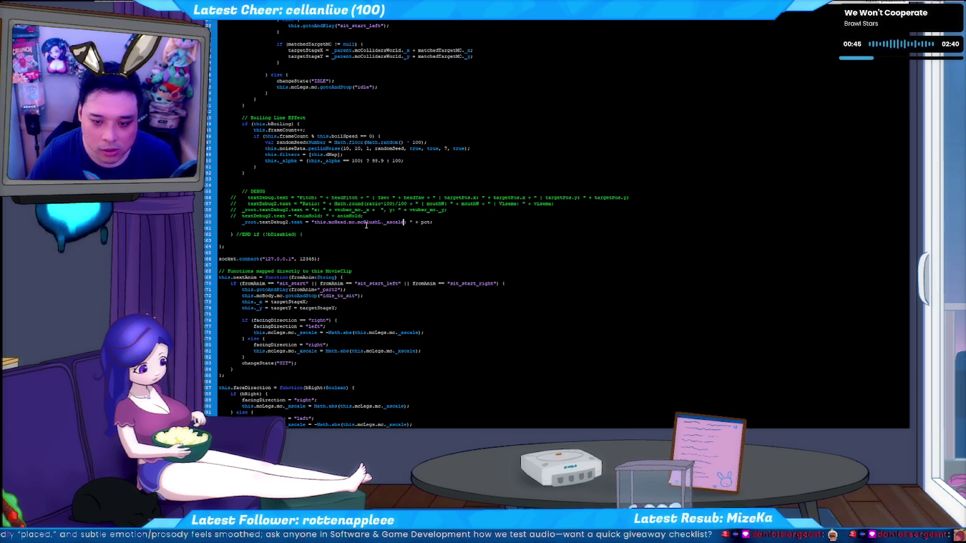
pyautogui.doubleClick(424, 222)
pyautogui.hotkey('ctrl', 'v')
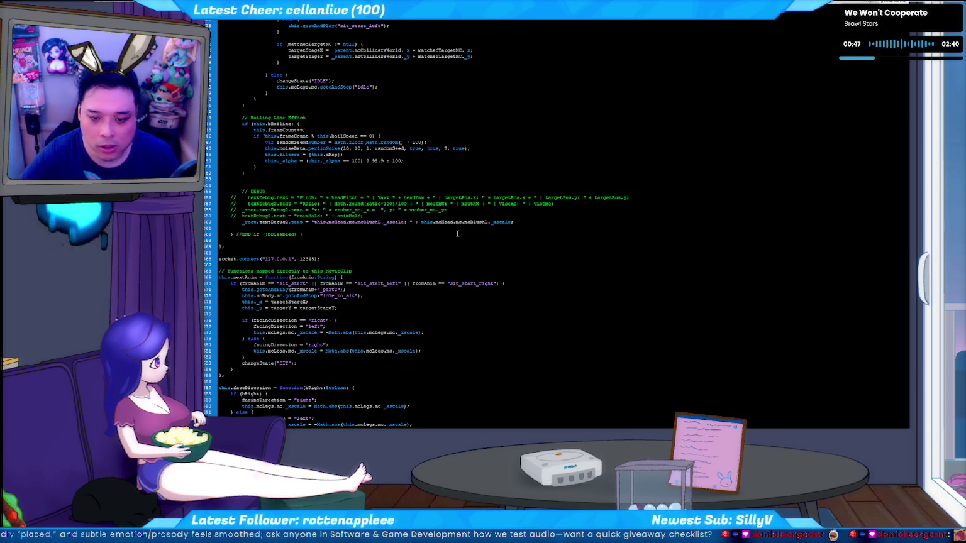
pyautogui.hotkey('ctrl', 'Return')
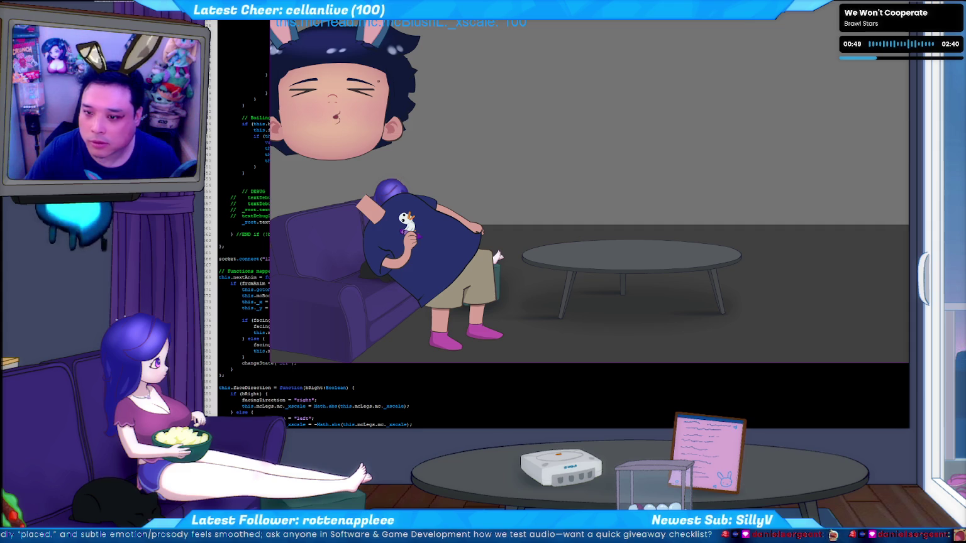
# Rerun python c2f.py, watch the blush xscale readout (about 82–100), then close the player
pyautogui.hotkey('ctrl', 'w')
pyautogui.hotkey('alt', 'Tab')
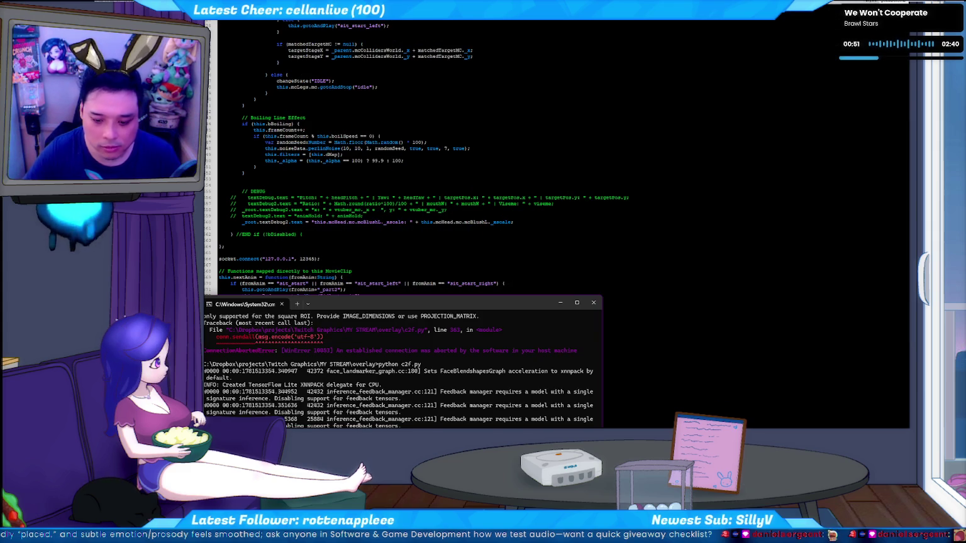
pyautogui.hotkey('alt', 'Tab')
pyautogui.press('Escape')
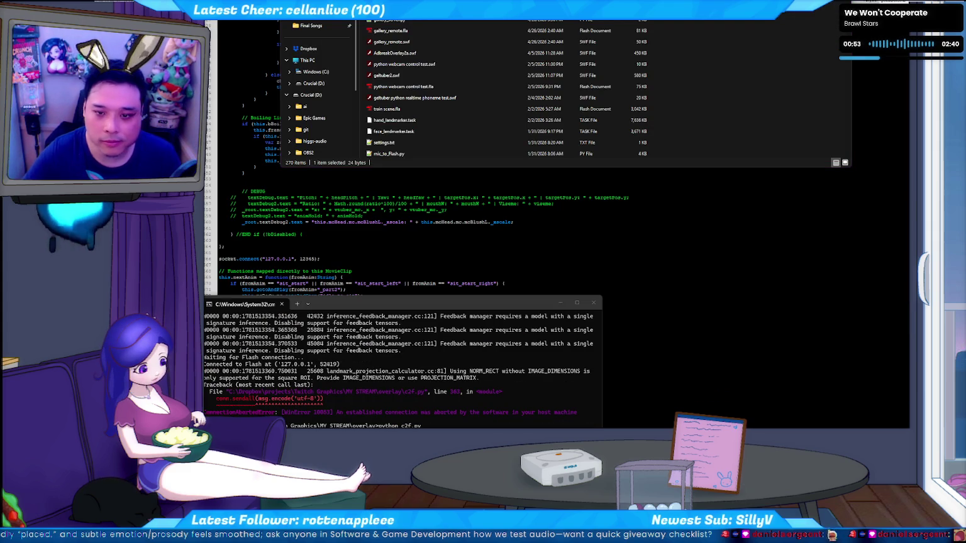
pyautogui.press('Return')
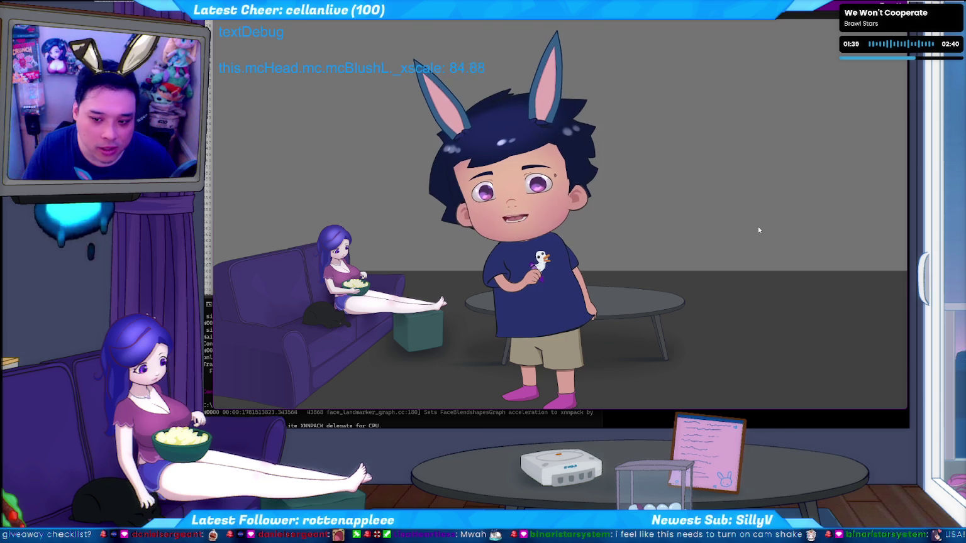
pyautogui.hotkey('alt', 'F4')
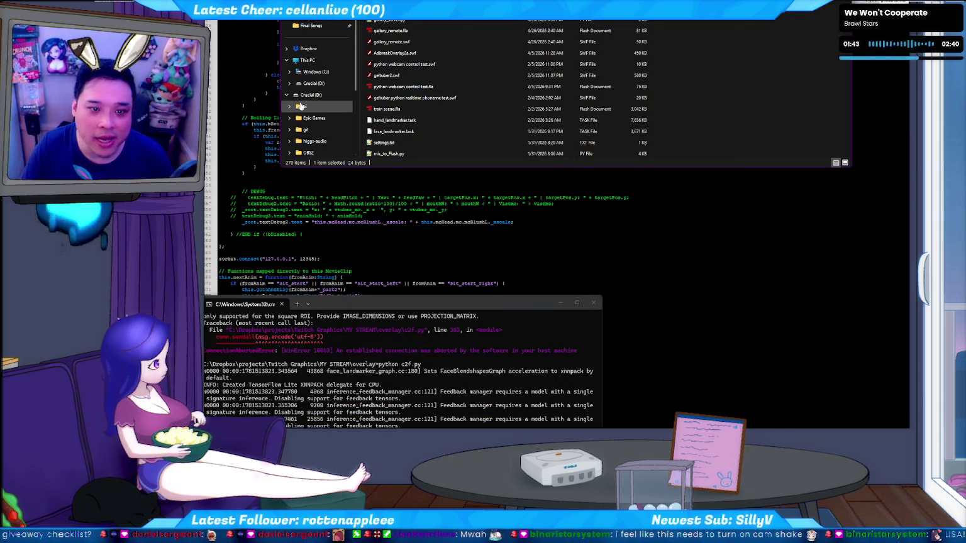
pyautogui.click(255, 78)
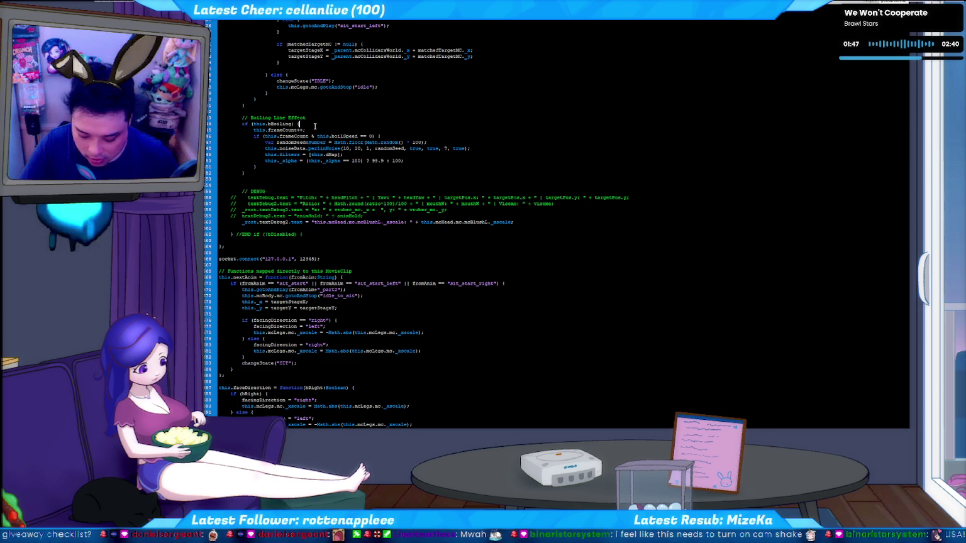
# Search the script for 'mask' to reach the NOSE & MASKS frameTemp block
pyautogui.hotkey('ctrl', 'Home')
pyautogui.hotkey('ctrl', 'f')
pyautogui.press('Return')
pyautogui.press('Return')
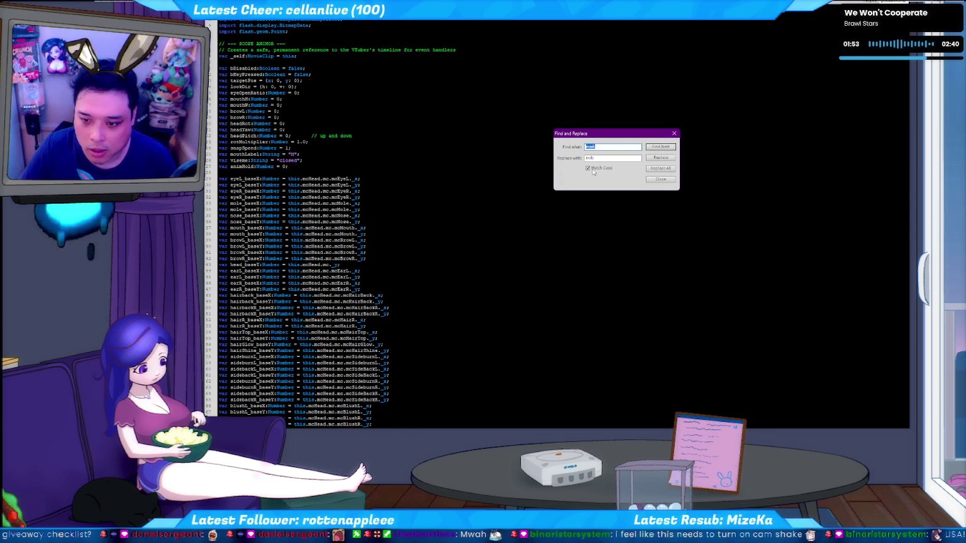
pyautogui.click(656, 149)
pyautogui.press('Escape')
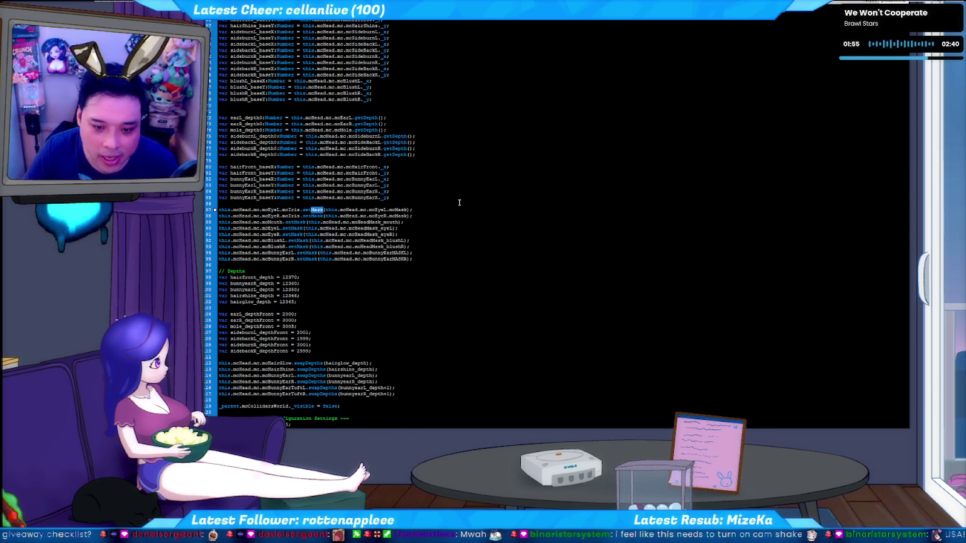
pyautogui.press('F3')
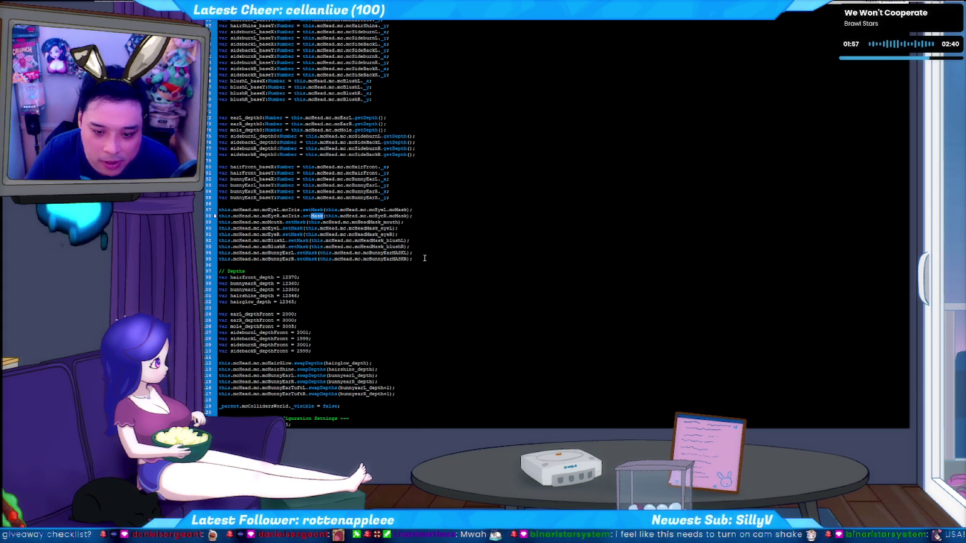
pyautogui.press('F3')
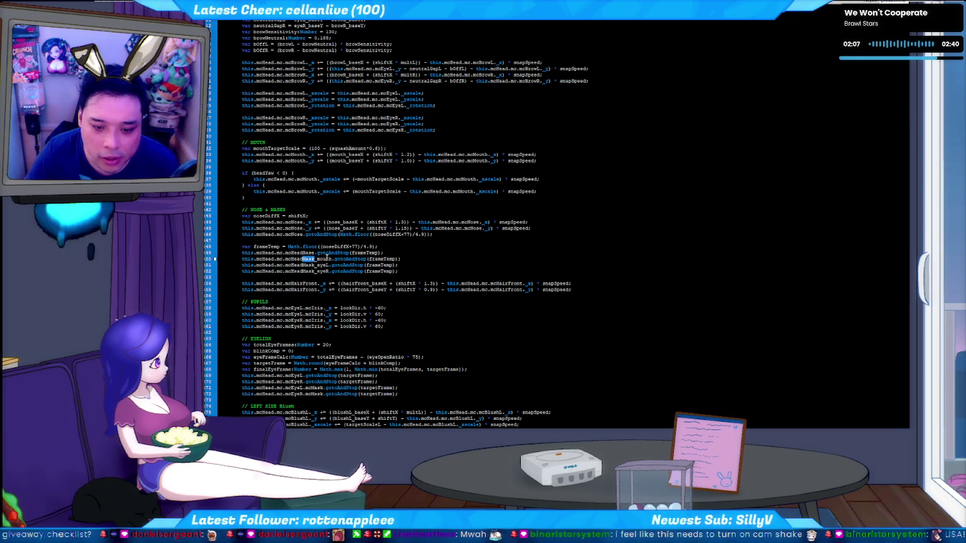
pyautogui.scroll(-1, 403, 260)
pyautogui.scroll(-1, 420, 262)
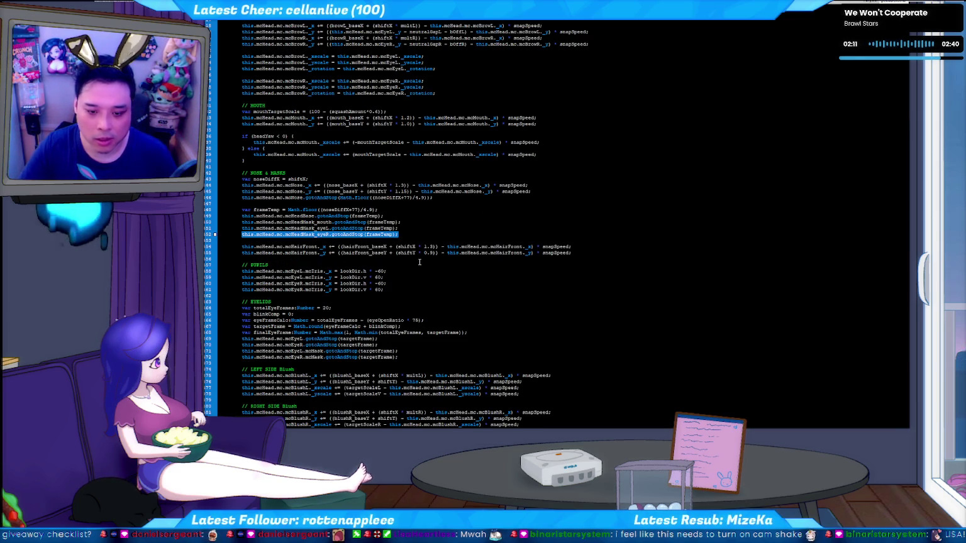
# Add mcHeadMask_blushL and mcHeadMask_blushR gotoAndStop(frameTemp) lines, then test the movie
pyautogui.press('Return')
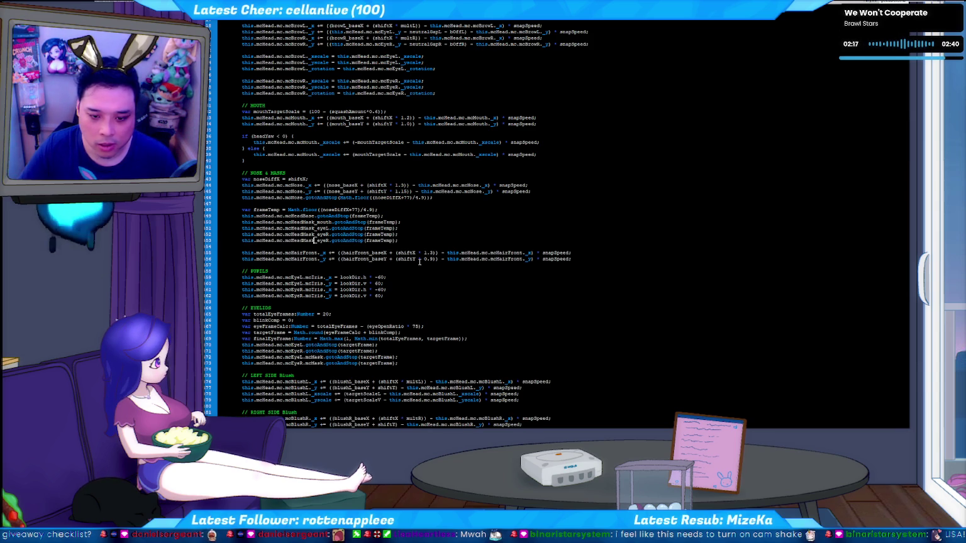
pyautogui.hotkey('ctrl', 'shift', 'Right')
pyautogui.write('blush')
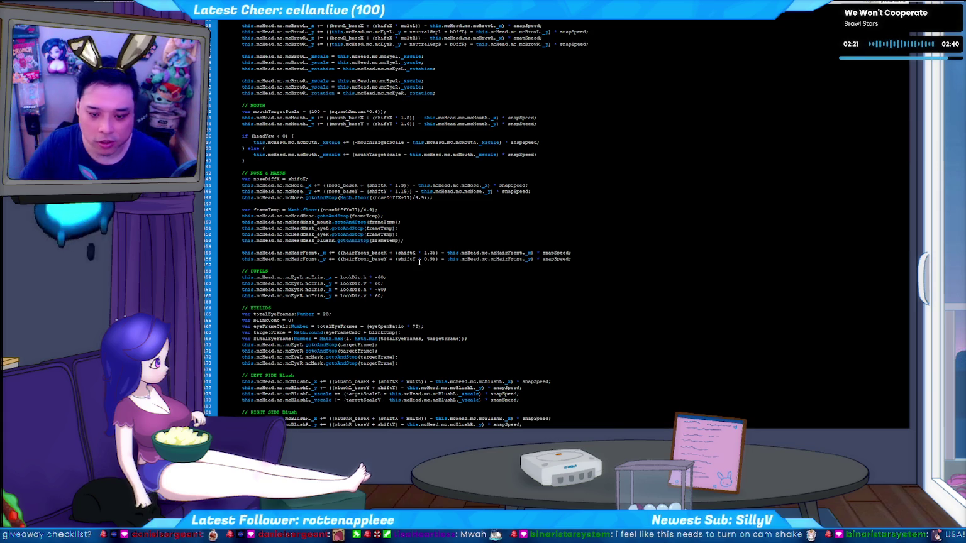
pyautogui.hotkey('ctrl', 'd')
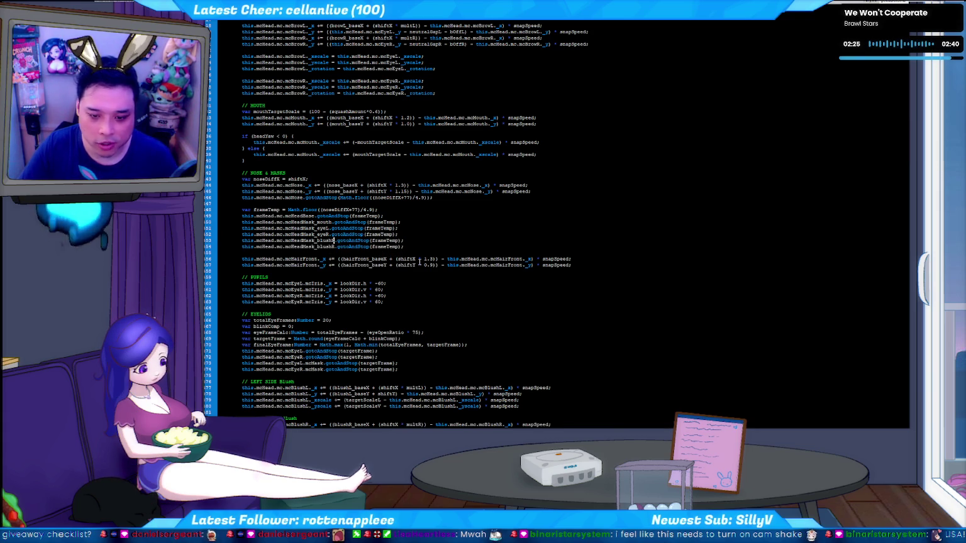
pyautogui.hotkey('ctrl', 'Return')
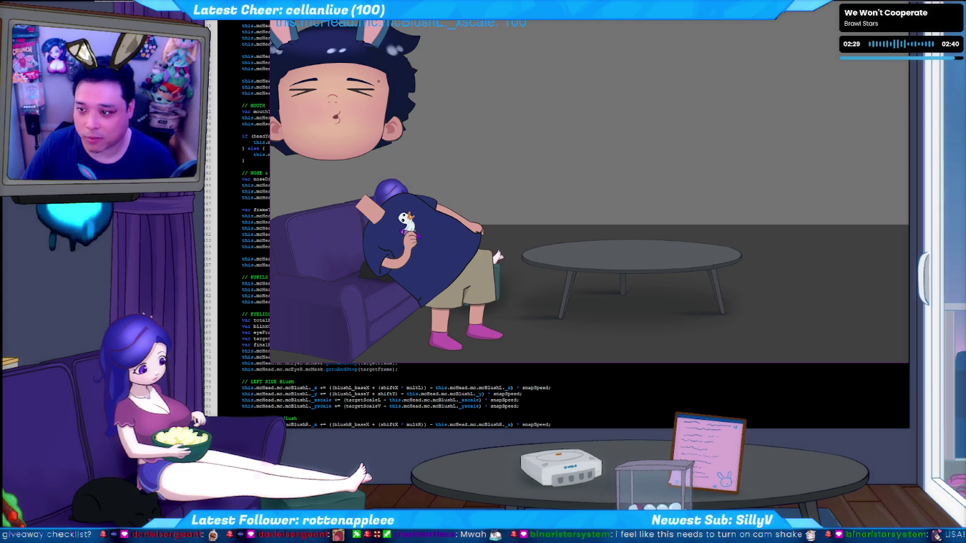
# Launch the avatar SWF with the tracker, allow its connection, watch the blush masks, then close it
pyautogui.hotkey('ctrl', 'w')
pyautogui.hotkey('alt', 'Tab')
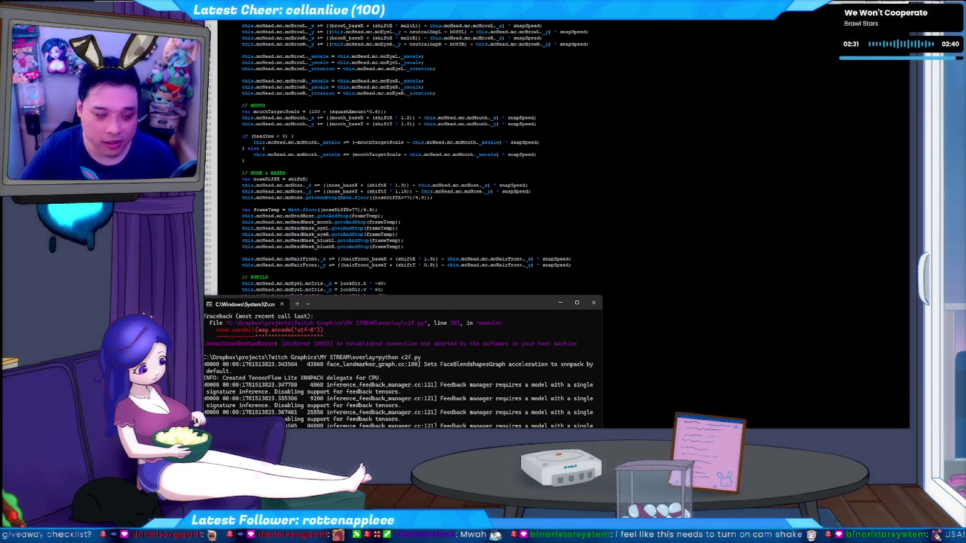
pyautogui.hotkey('alt', 'Tab')
pyautogui.press('Return')
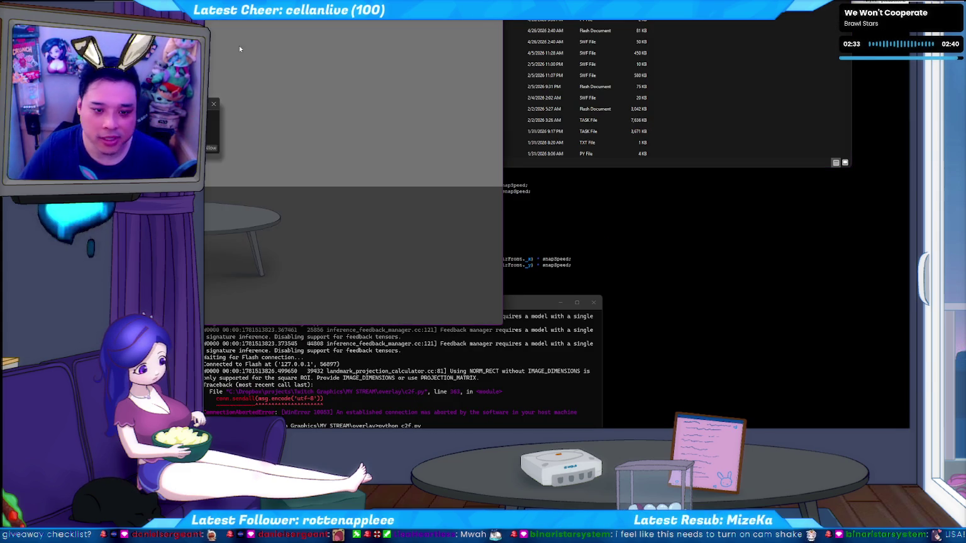
pyautogui.click(212, 149)
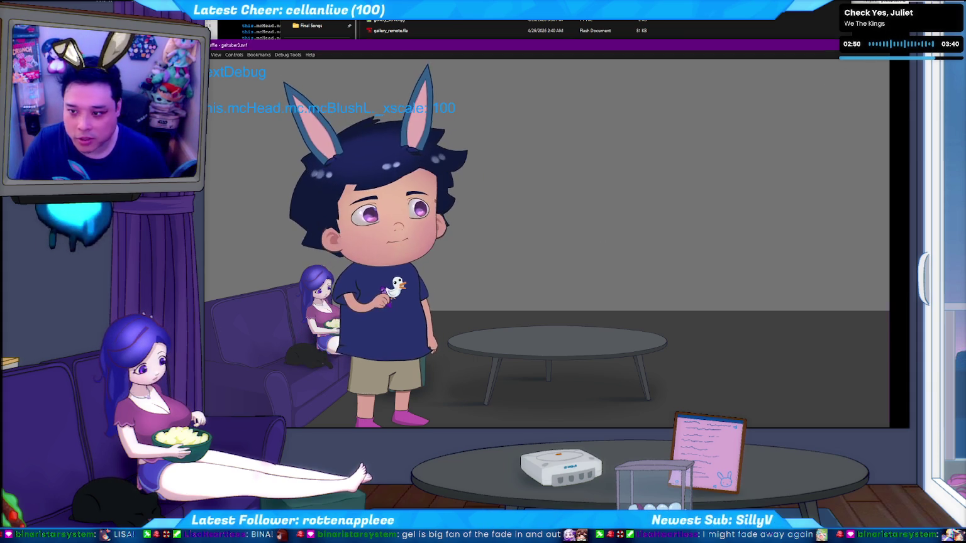
pyautogui.click(895, 46)
pyautogui.click(410, 205)
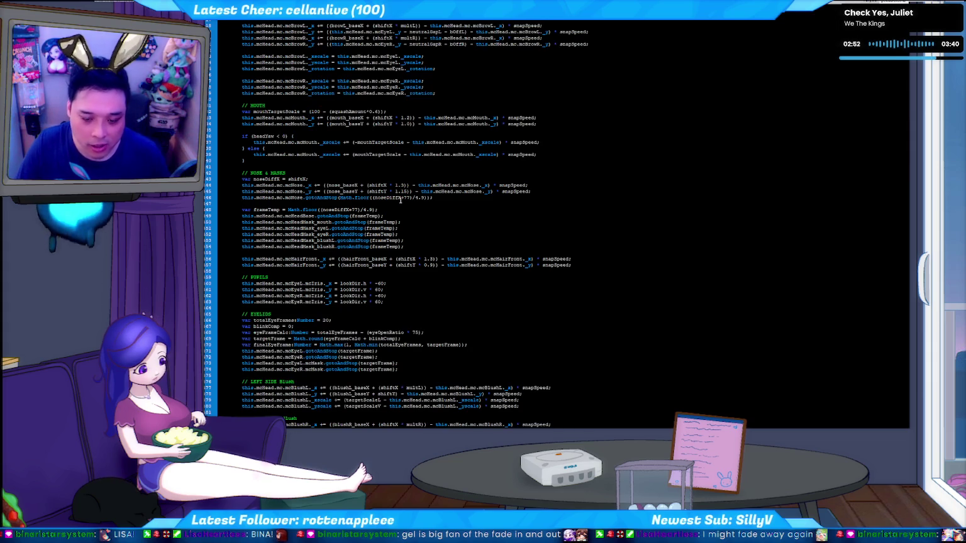
# Uncomment the textDebug line showing head pitch, yaw and target position, then test the movie
pyautogui.scroll(-10, 390, 276)
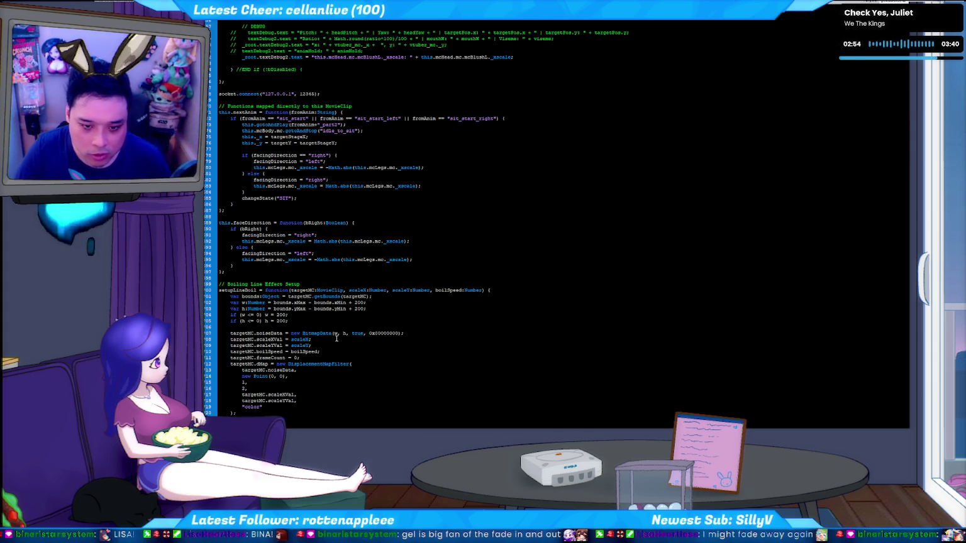
pyautogui.scroll(8, 336, 342)
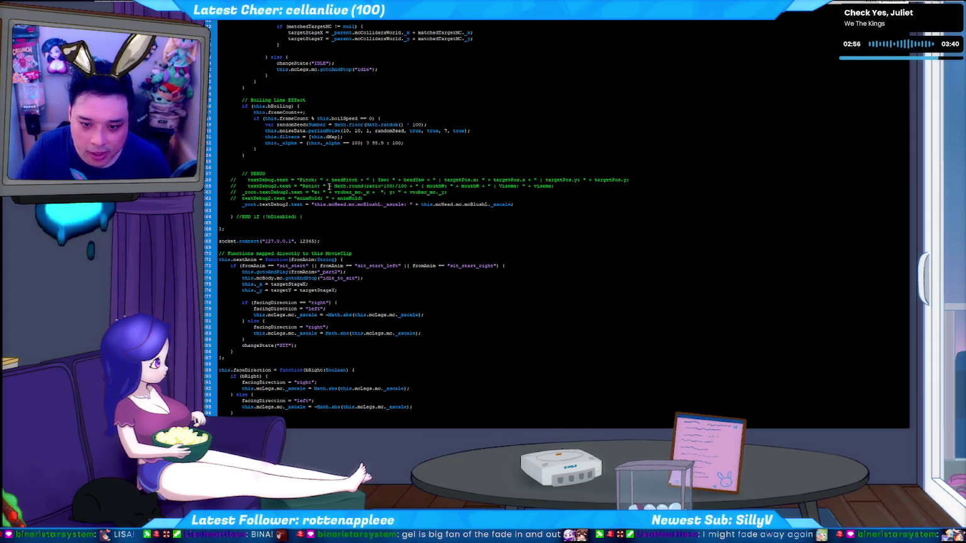
pyautogui.hotkey('ctrl', 'shift', 'm')
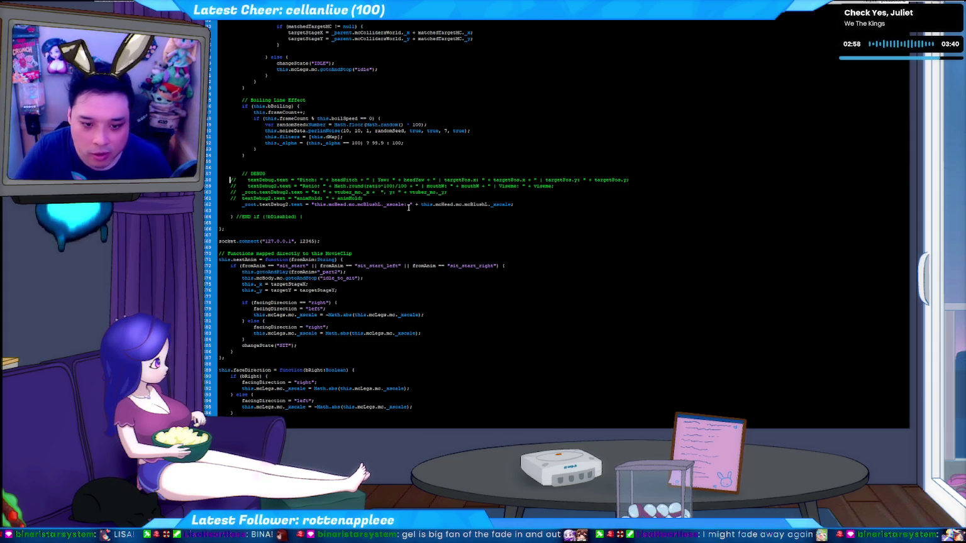
pyautogui.hotkey('ctrl', 'Return')
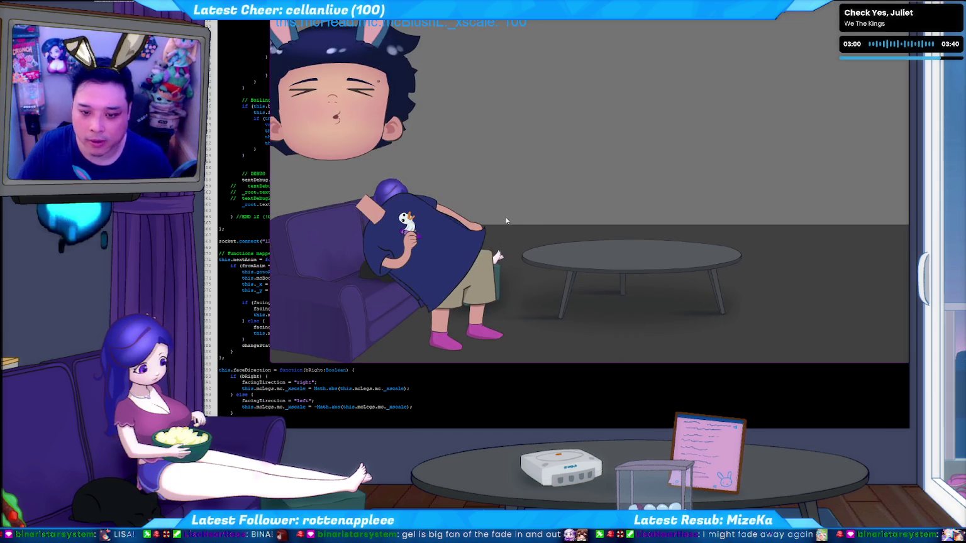
# Rerun python c2f.py to drive the avatar live, then close the player
pyautogui.hotkey('ctrl', 'w')
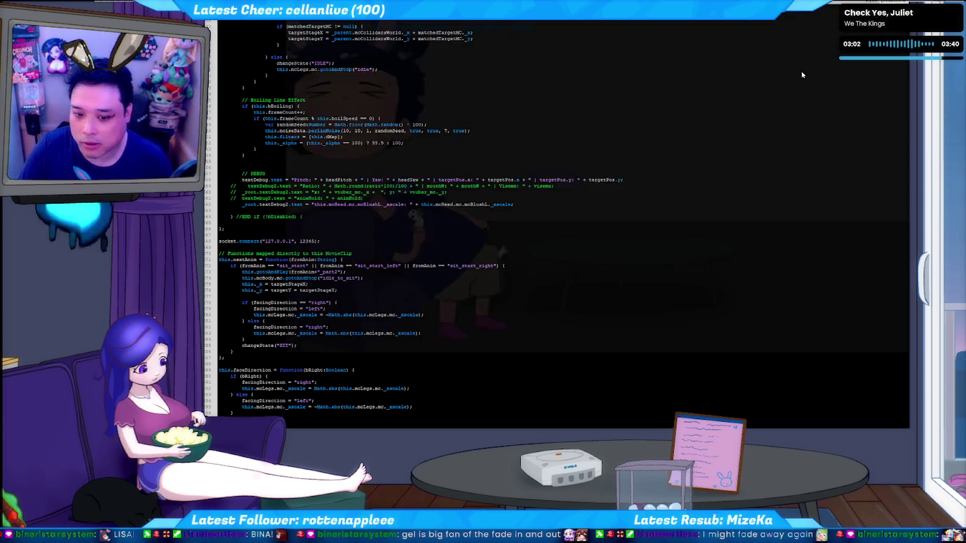
pyautogui.hotkey('alt', 'Tab')
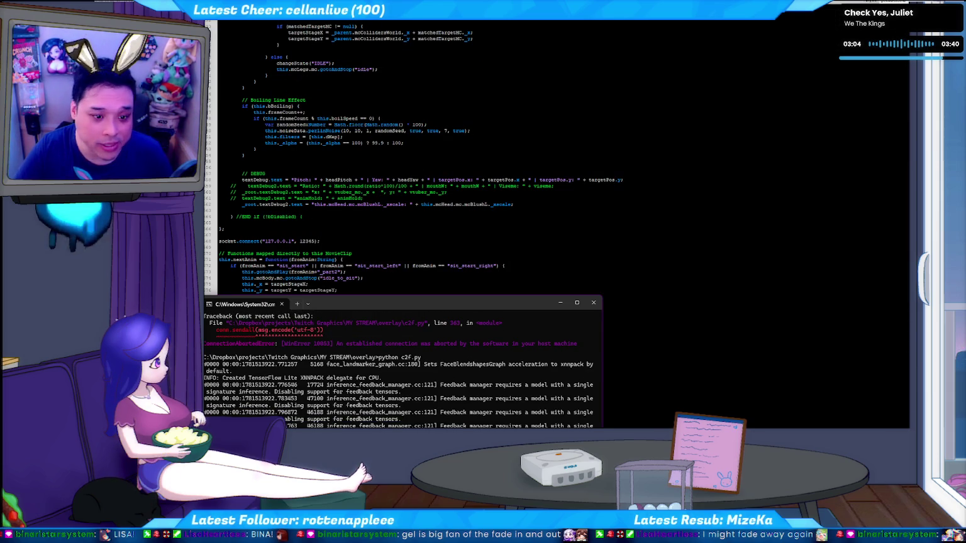
pyautogui.press('Up')
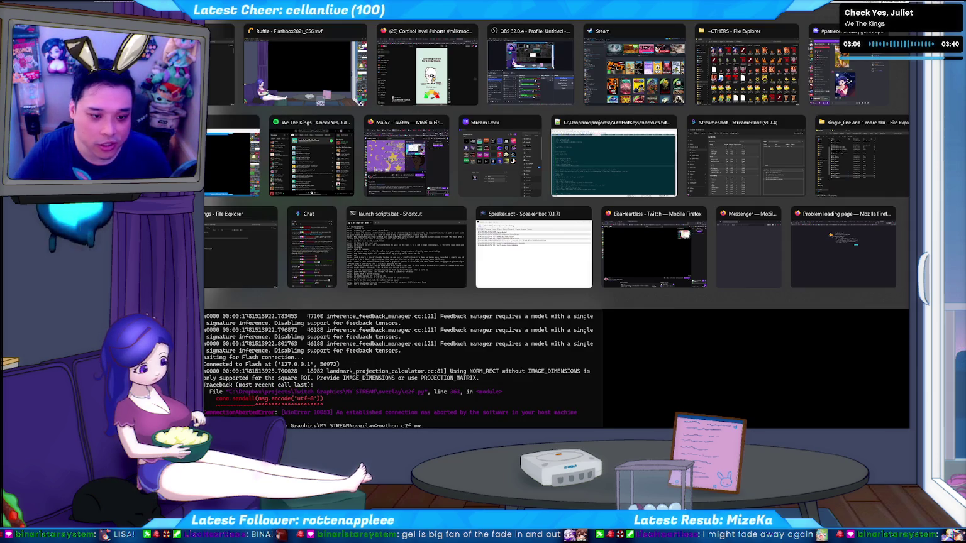
pyautogui.hotkey('alt', 'Tab')
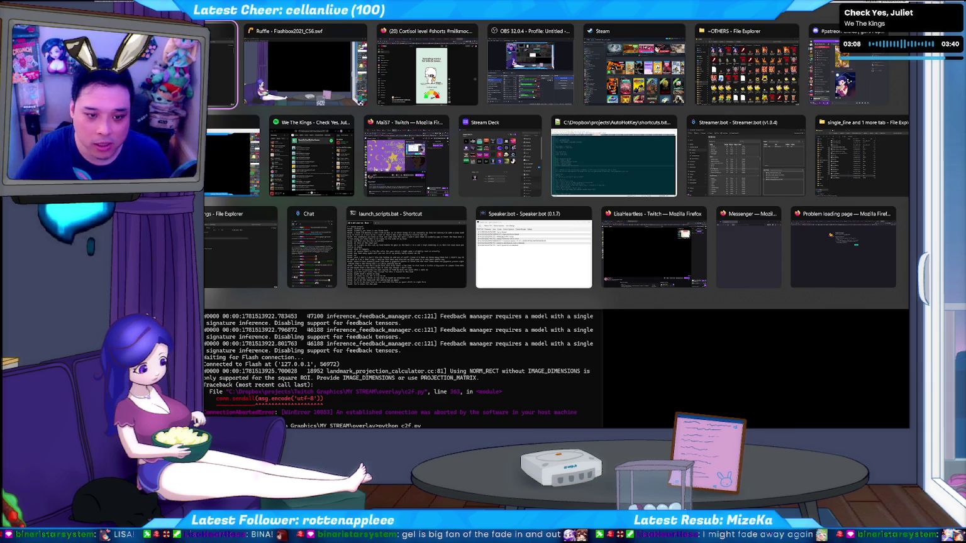
pyautogui.press('Escape')
pyautogui.press('Return')
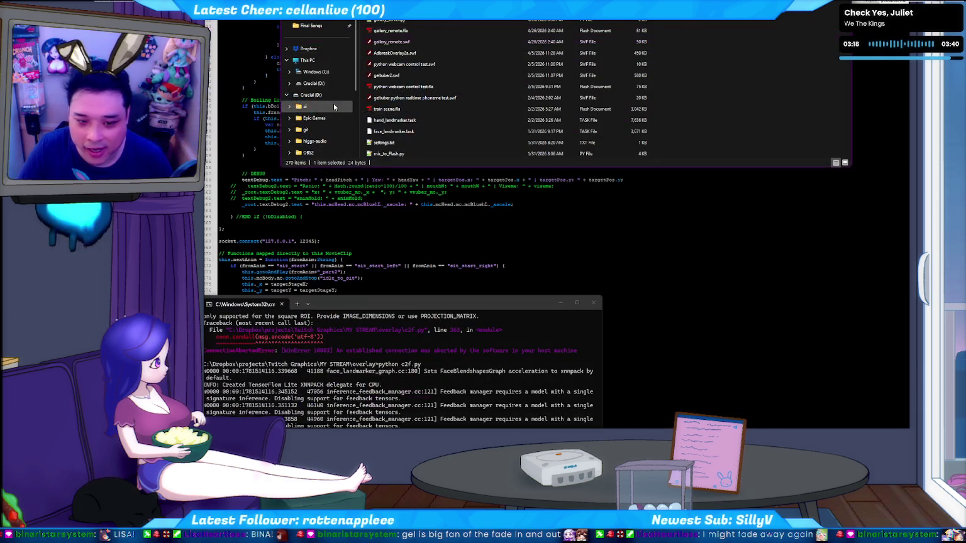
pyautogui.hotkey('alt', 'F4')
pyautogui.click(257, 173)
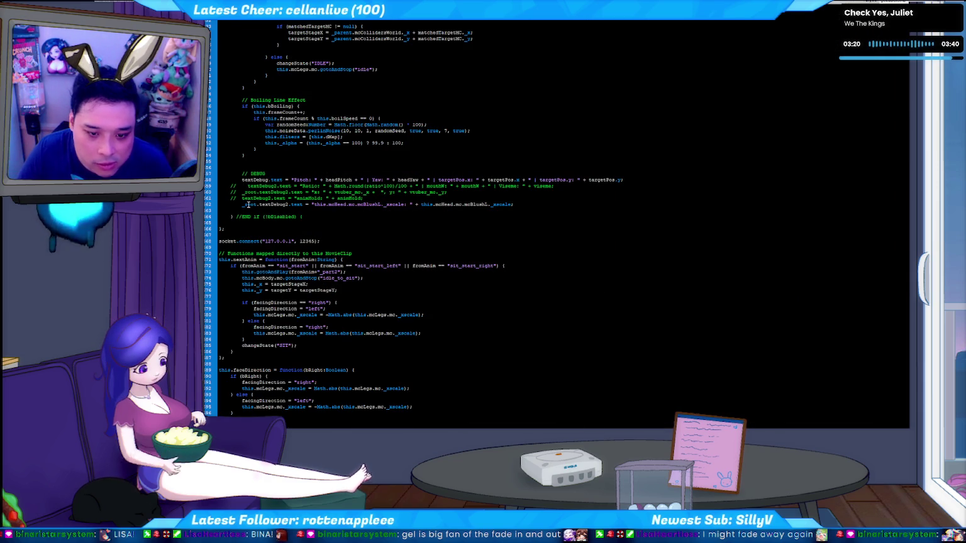
# Prefix textDebug with _root. on the pitch/yaw debug line
pyautogui.click(298, 182)
pyautogui.write('_root.')
pyautogui.press('Escape')
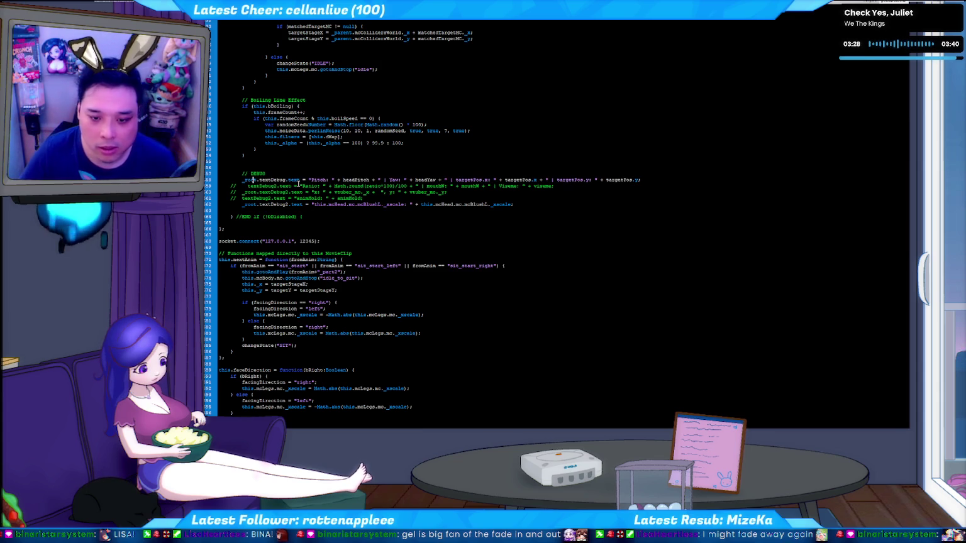
# Look up where headPitch is declared, then return to the debug code
pyautogui.hotkey('ctrl', 'h')
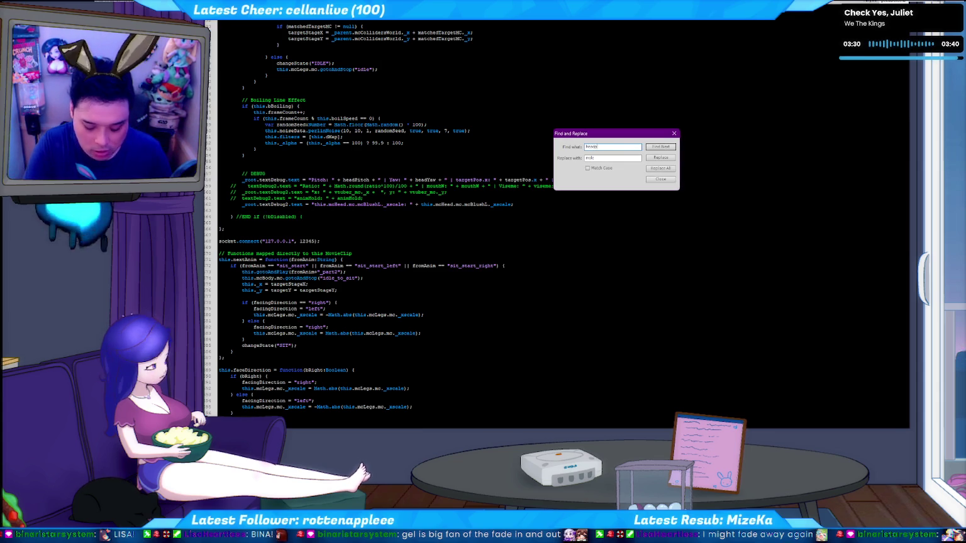
pyautogui.press('Escape')
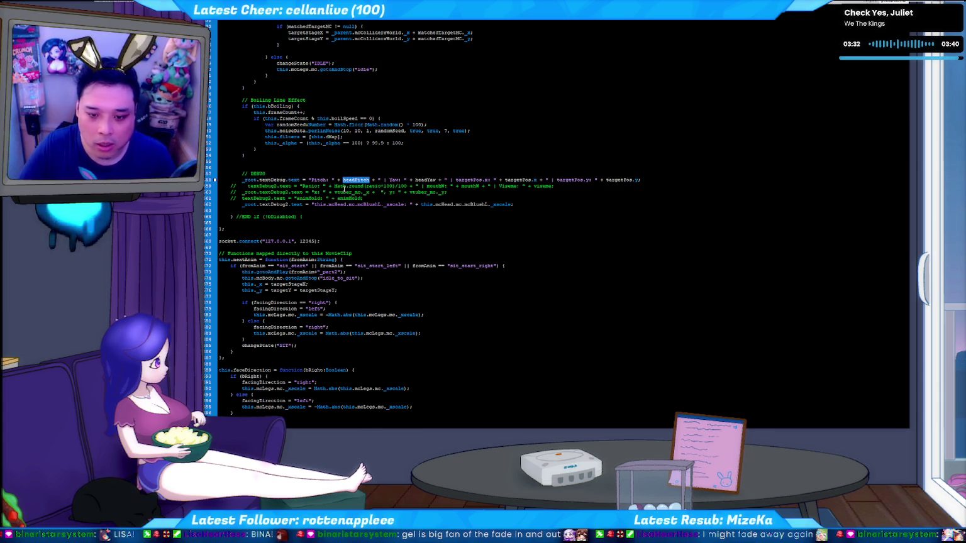
pyautogui.press('F3')
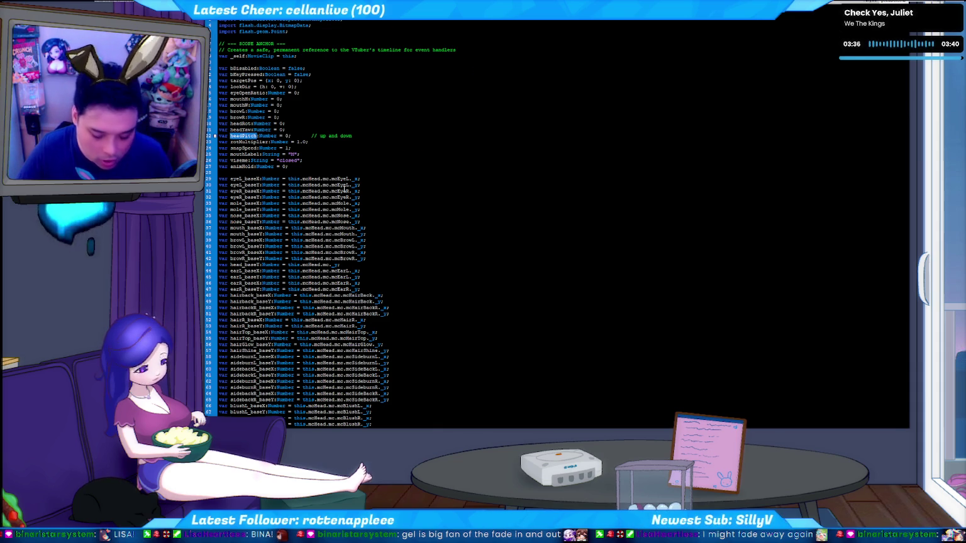
pyautogui.hotkey('ctrl', 'z')
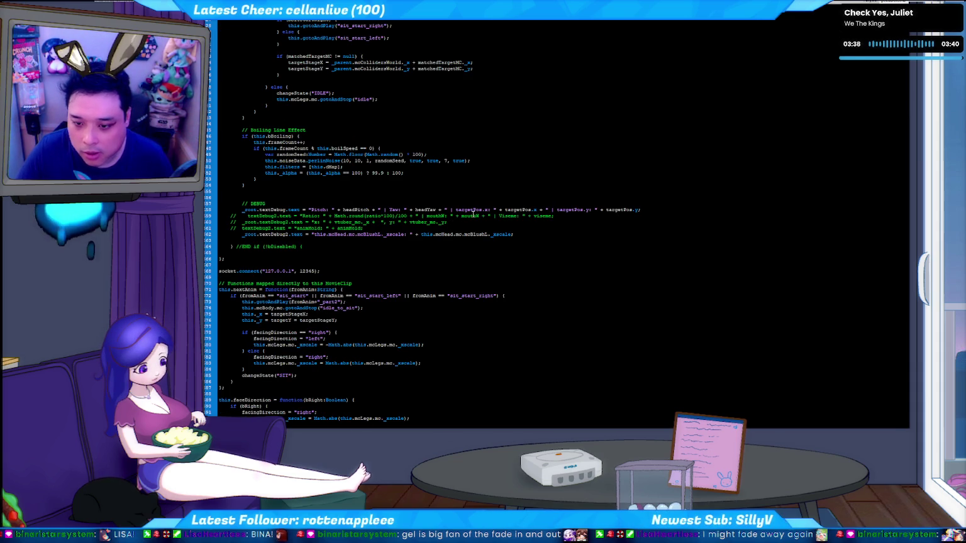
# Look up where targetPos is declared and return to its debug line
pyautogui.hotkey('ctrl', 'h')
pyautogui.write('targetPos')
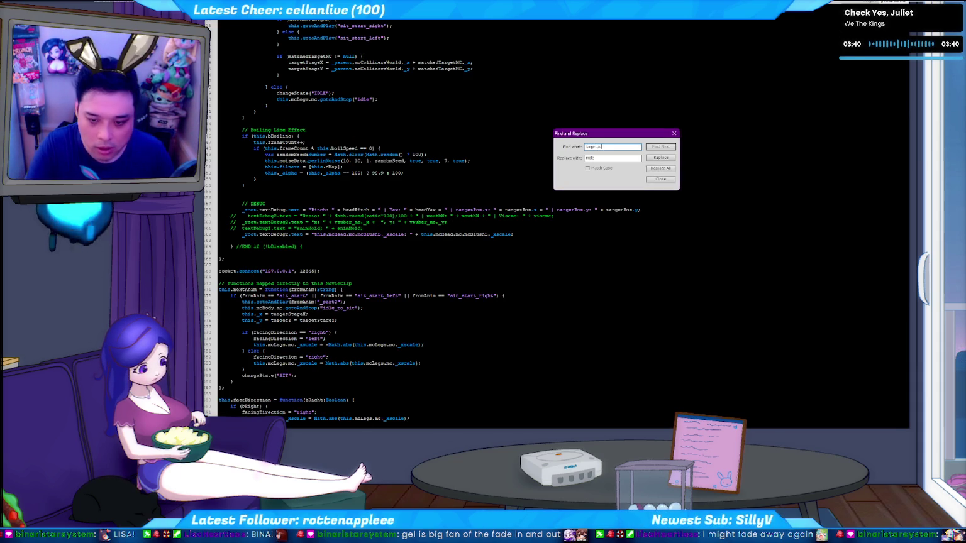
pyautogui.press('Return')
pyautogui.press('Escape')
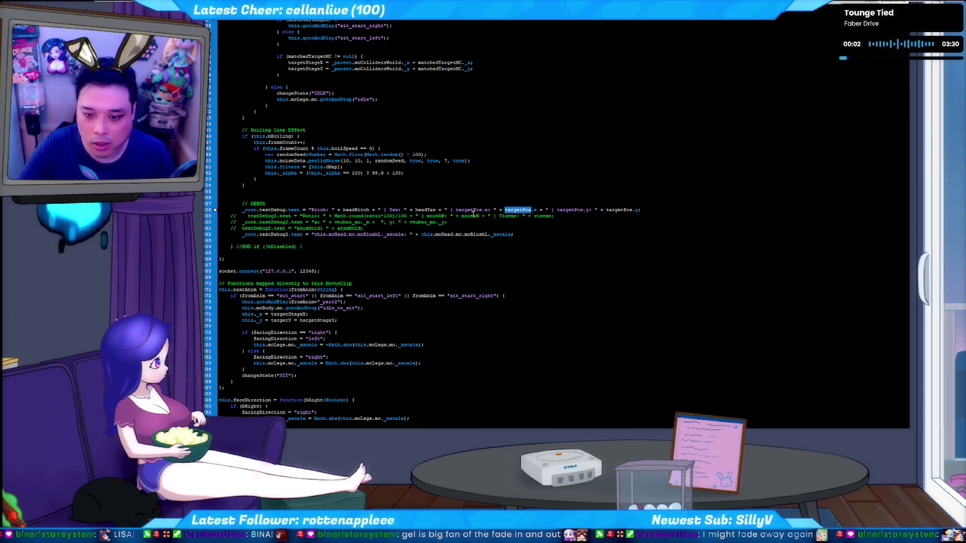
pyautogui.press('F3')
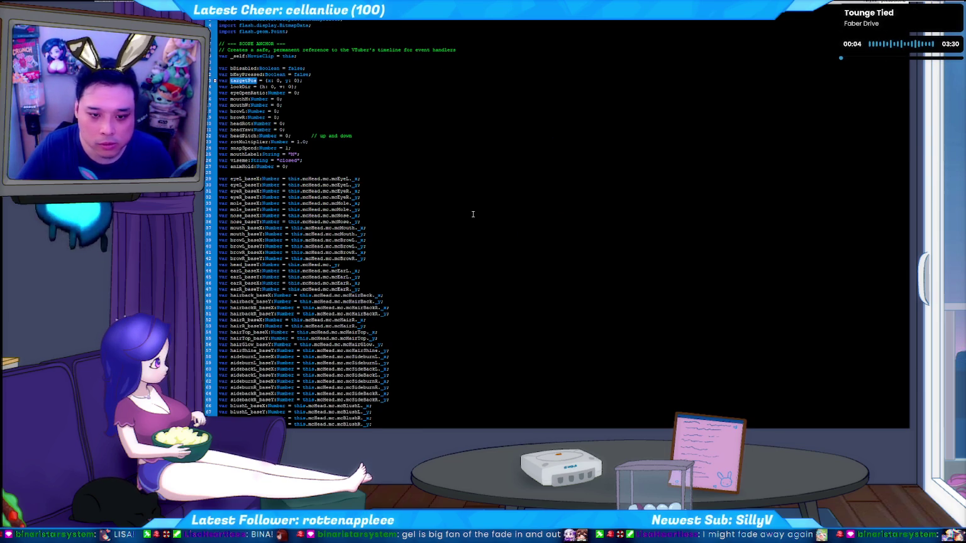
pyautogui.press('F3')
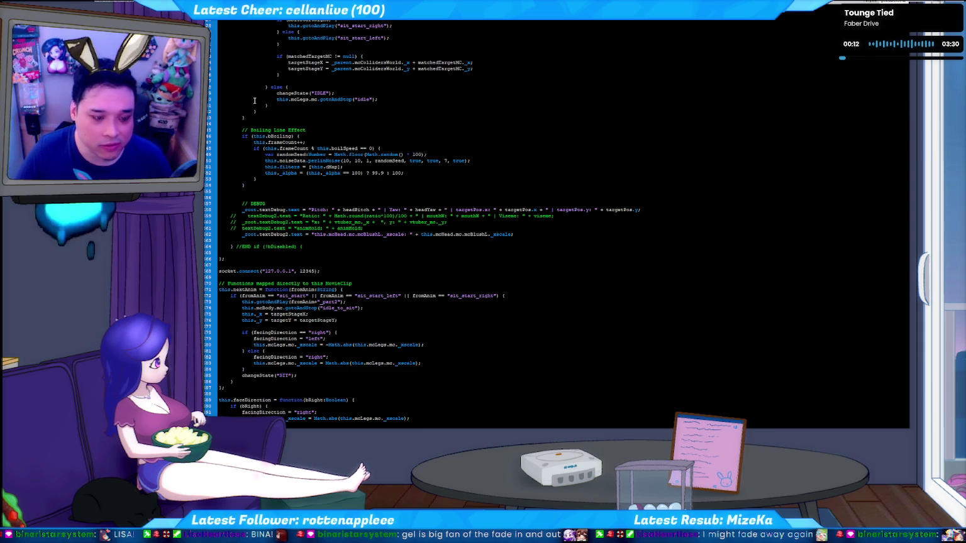
pyautogui.hotkey('alt', 'Tab')
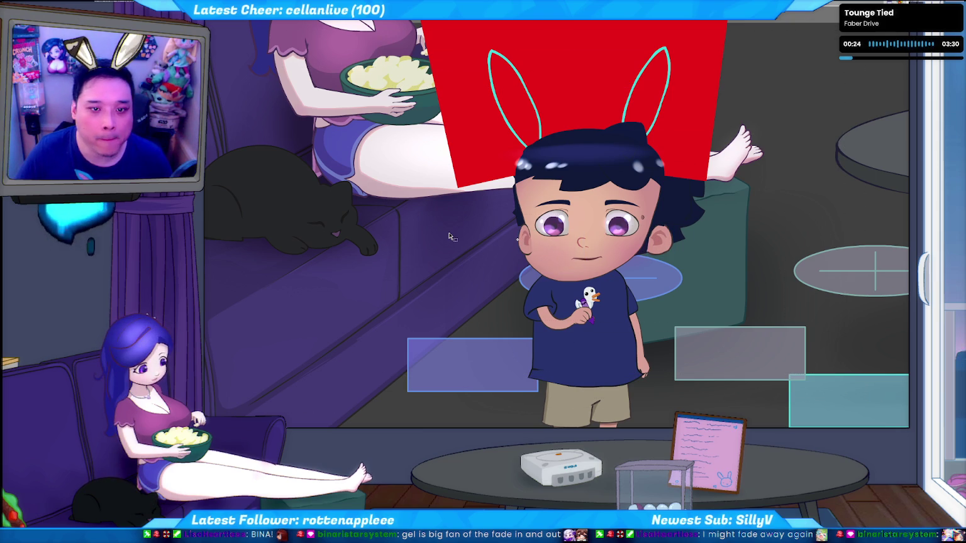
# Click into the avatar's head on the stage with the red mask square and 123 text box
pyautogui.click(587, 133)
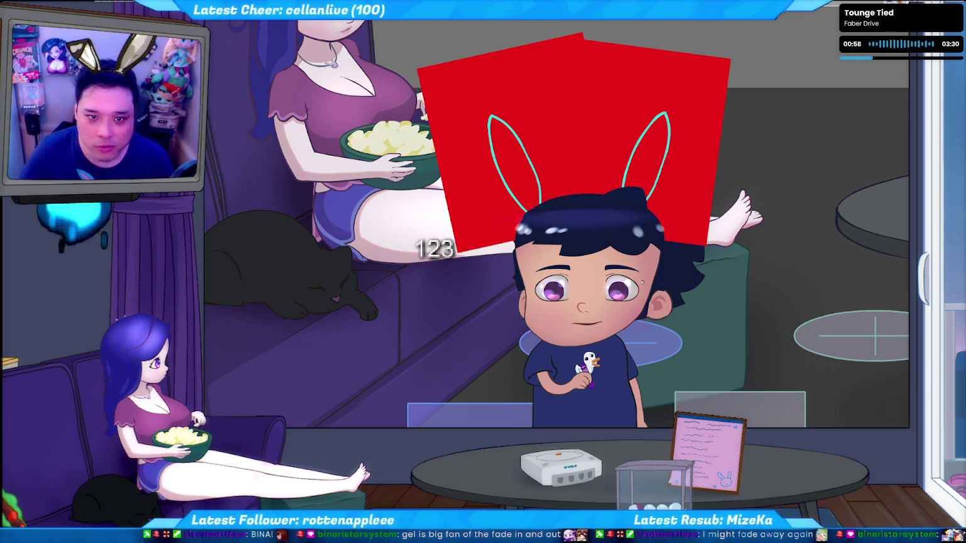
# Save the file and move the 123 debug text box beside the boy's head
pyautogui.hotkey('ctrl', 's')
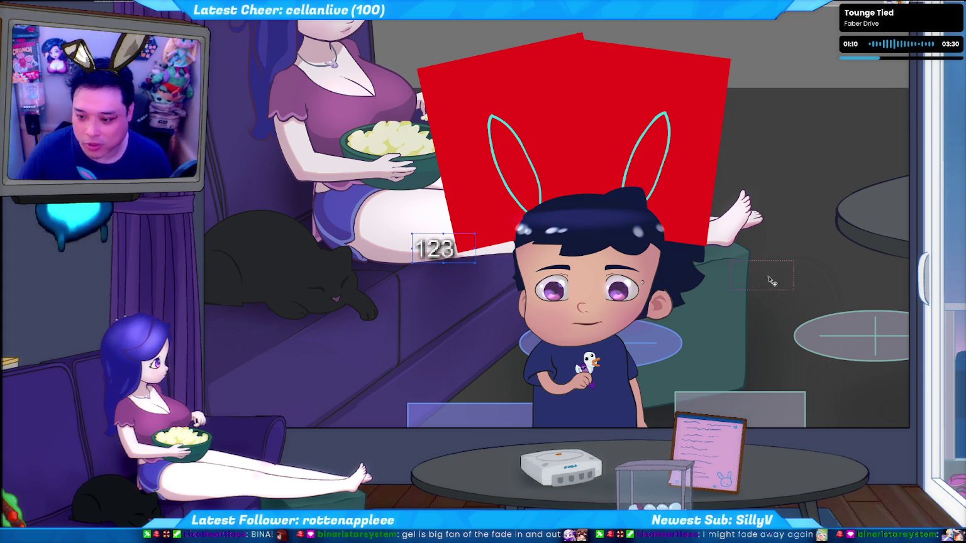
pyautogui.moveTo(767, 287); pyautogui.dragTo(769, 289)
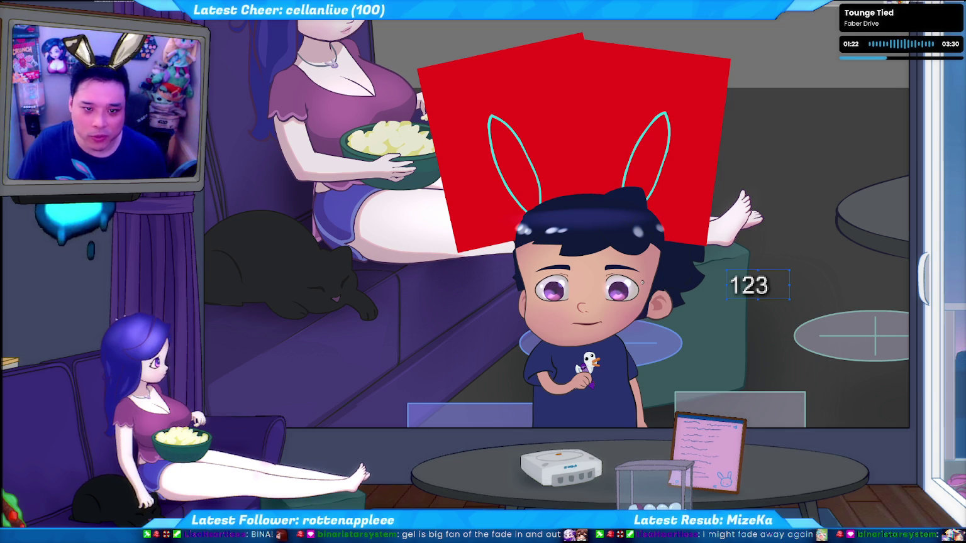
pyautogui.hotkey('alt', 'Tab')
# Search the script for 'gotoandstop' and step through the gotoAndStop calls
pyautogui.hotkey('ctrl', 'h')
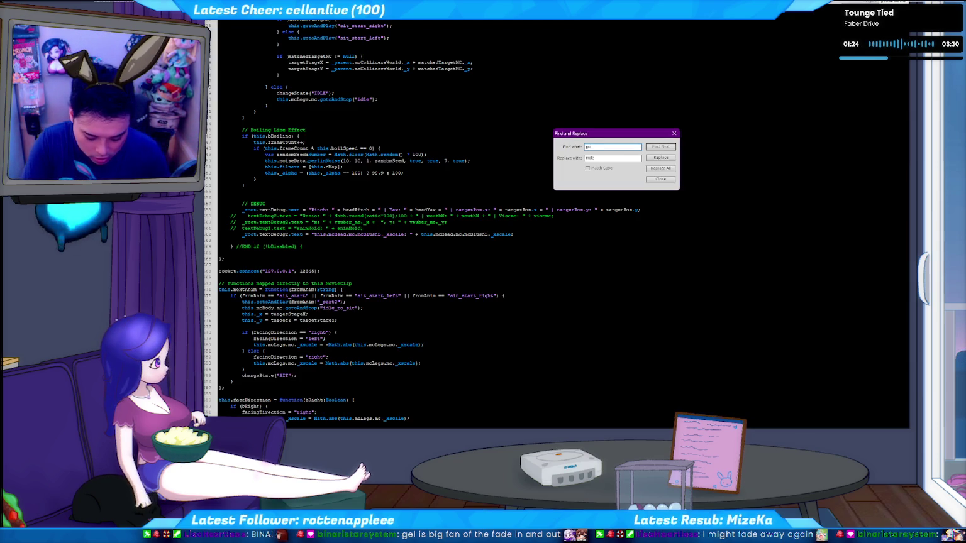
pyautogui.write('gotoandstop')
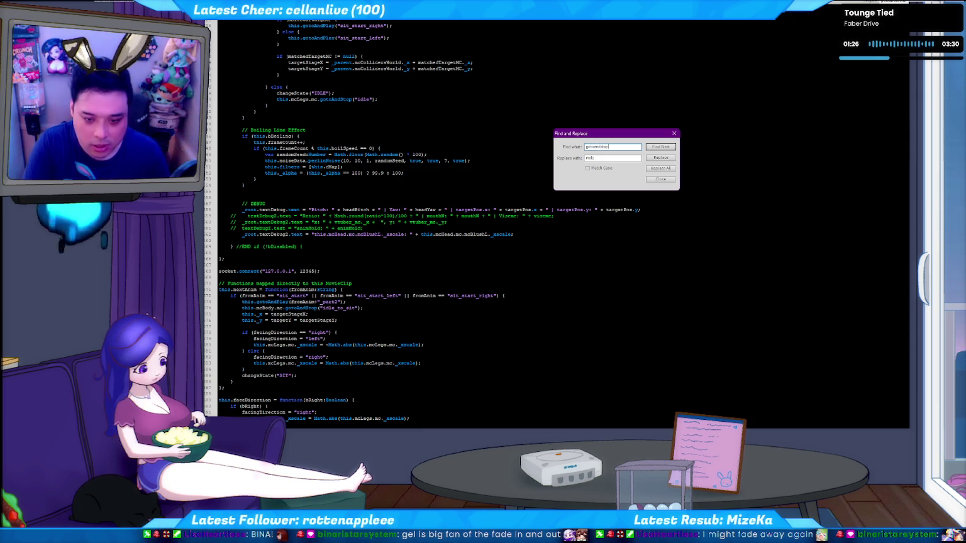
pyautogui.press('Return')
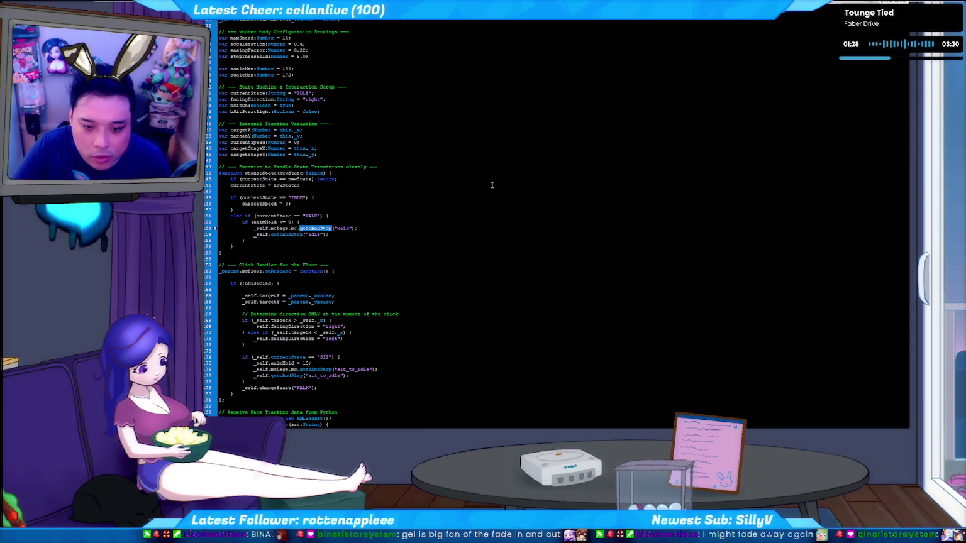
pyautogui.press('F3')
pyautogui.press('F3')
pyautogui.press('F3')
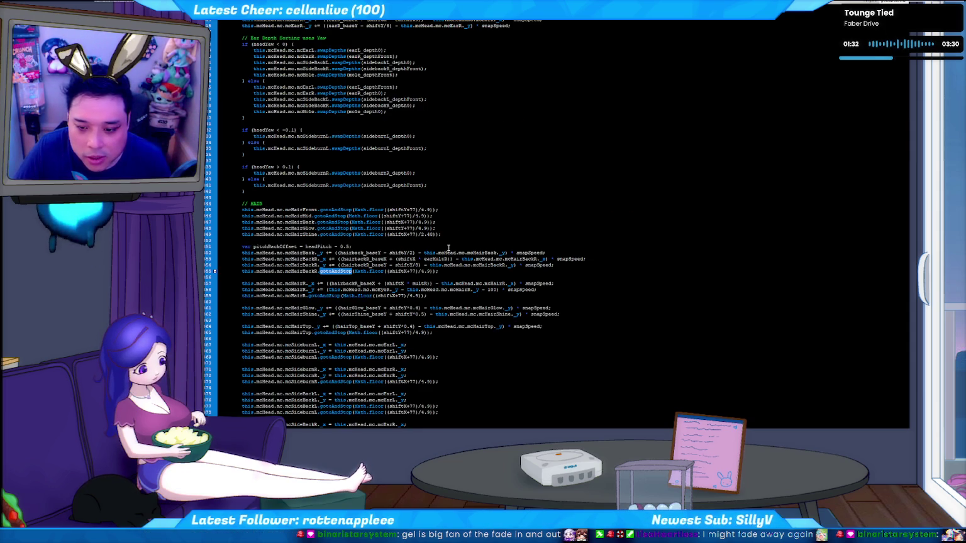
pyautogui.scroll(-12, 432, 302)
pyautogui.scroll(-20, 453, 243)
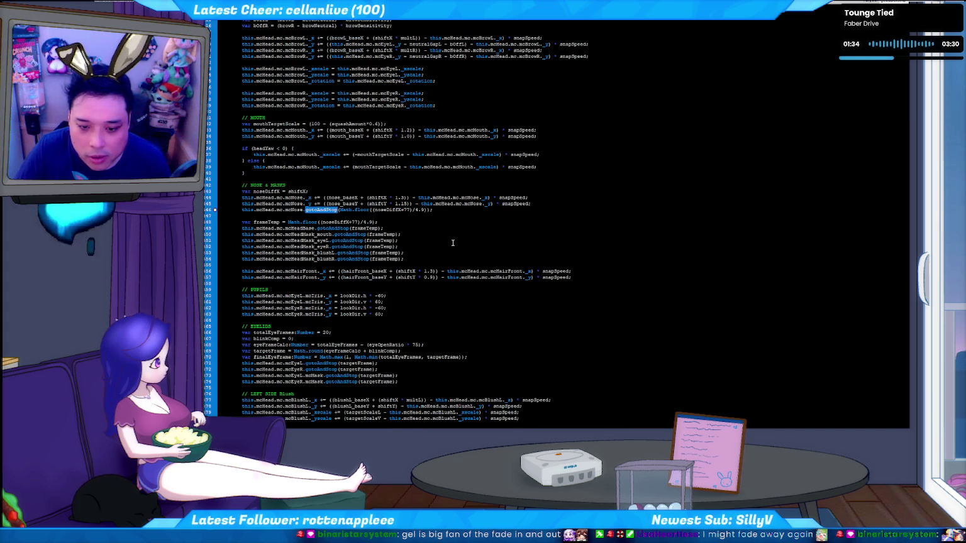
pyautogui.press('F3')
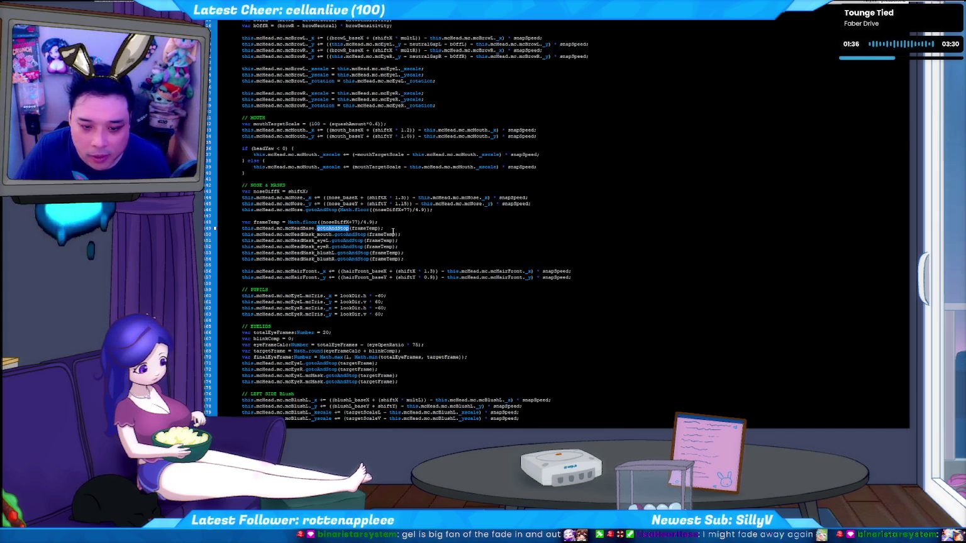
pyautogui.scroll(-3, 396, 234)
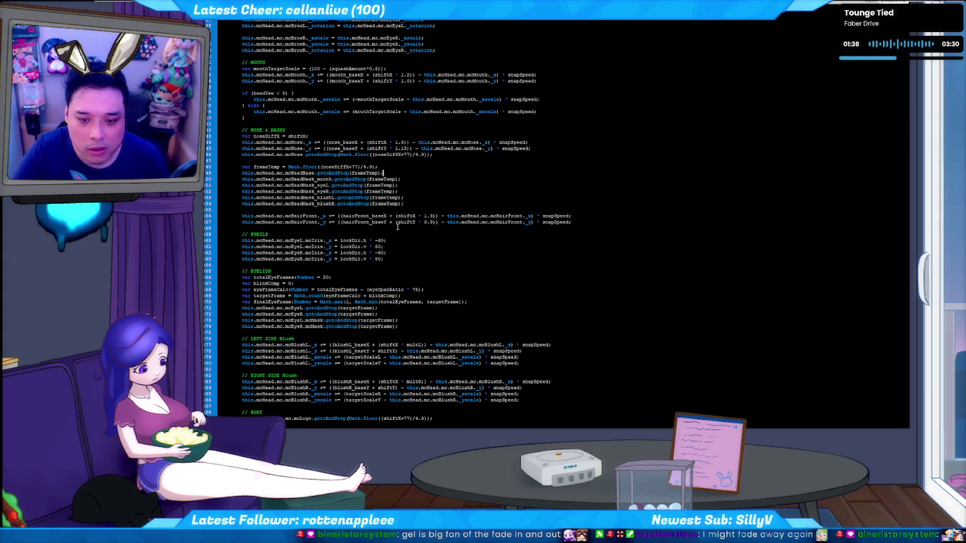
# Paste the mcHeadBase gotoAndStop line below the mask lines, then delete it again
pyautogui.hotkey('shift', 'Home')
pyautogui.hotkey('ctrl', 'c')
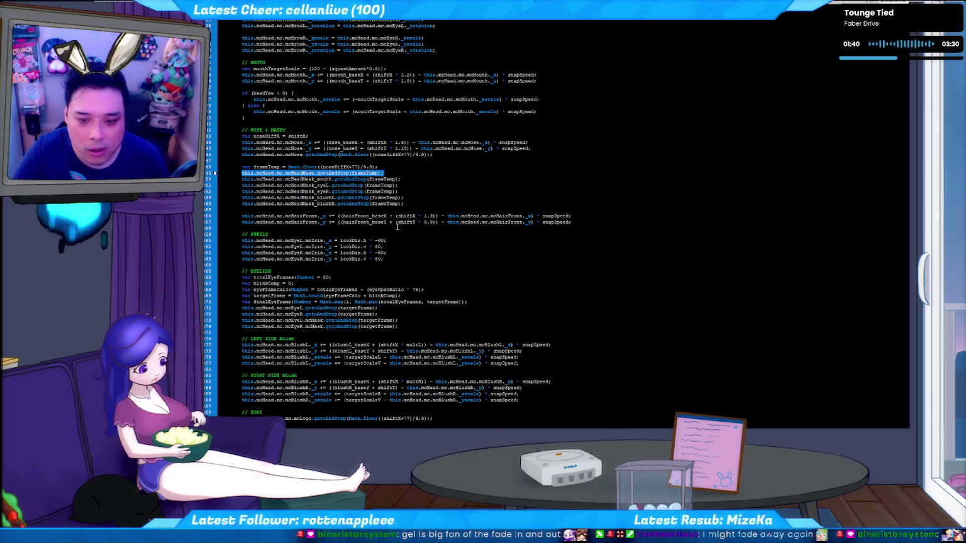
pyautogui.press('Down')
pyautogui.press('Down')
pyautogui.press('Down')
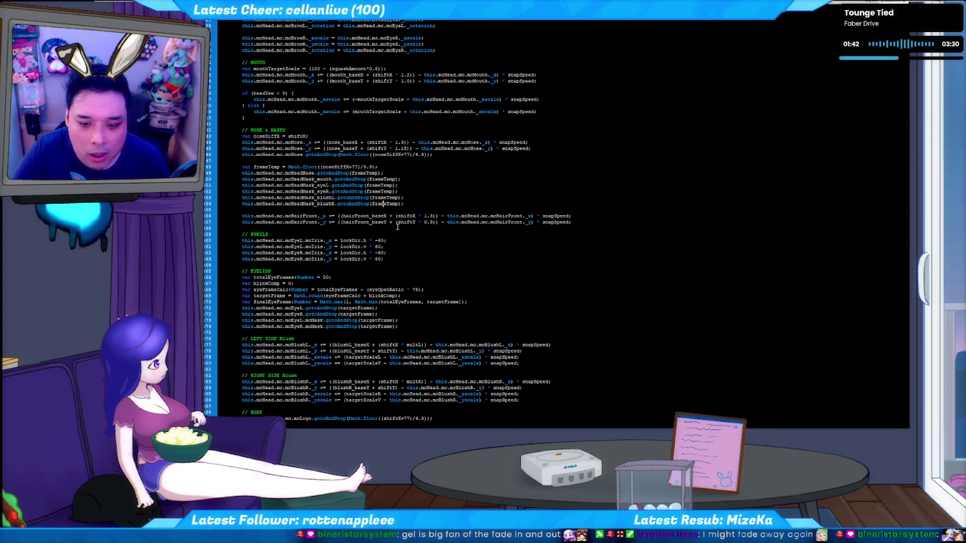
pyautogui.press('End')
pyautogui.press('Return')
pyautogui.hotkey('ctrl', 'v')
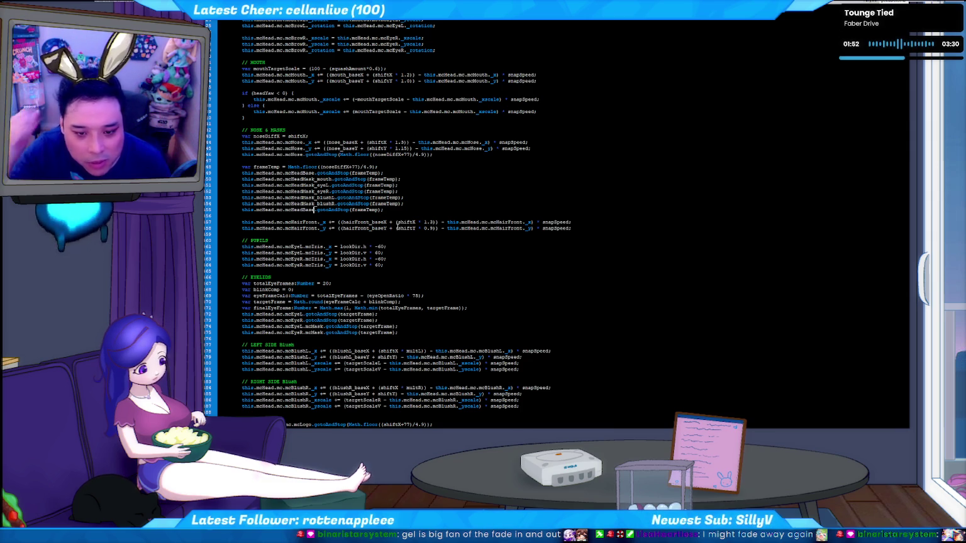
pyautogui.hotkey('ctrl', 'shift', 'k')
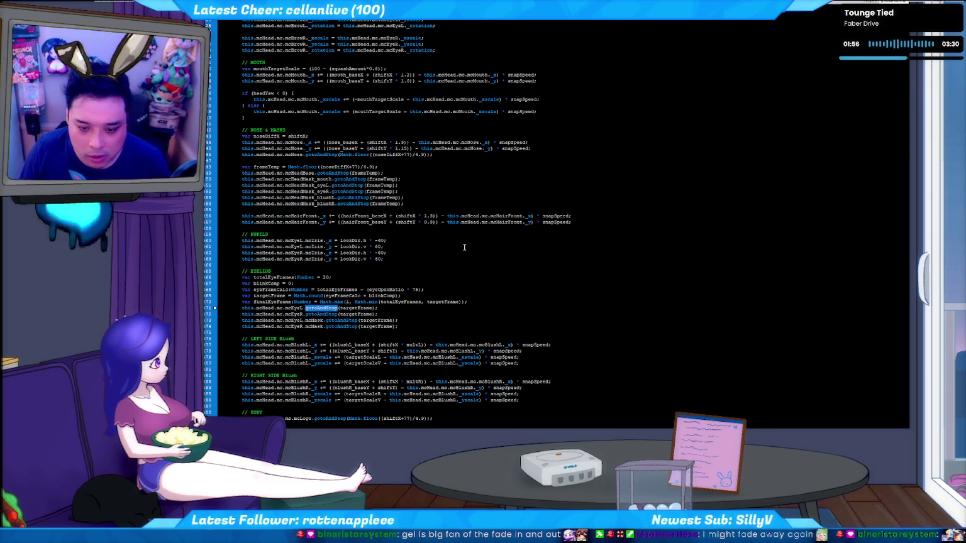
# Continue to the next gotoAndStop calls further down the script
pyautogui.scroll(-2, 465, 254)
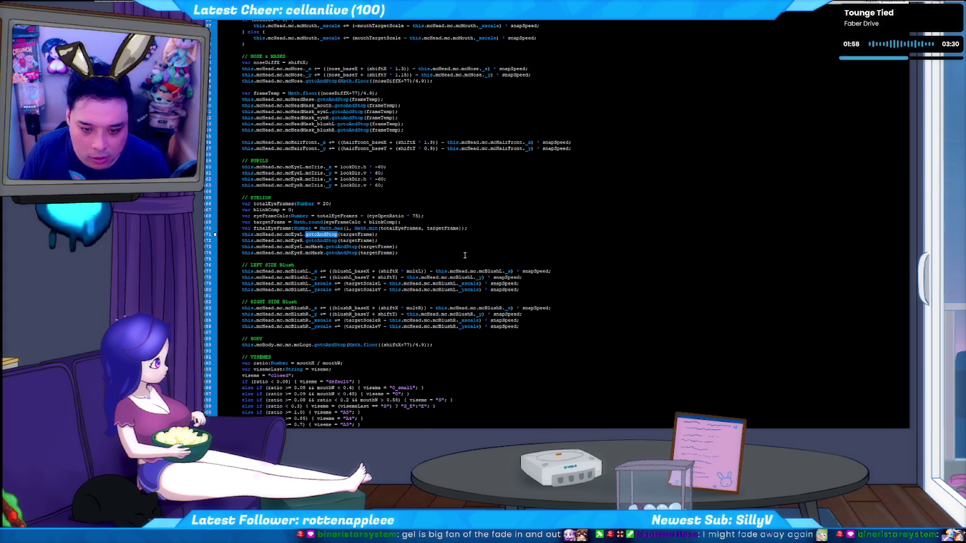
pyautogui.scroll(-6, 465, 254)
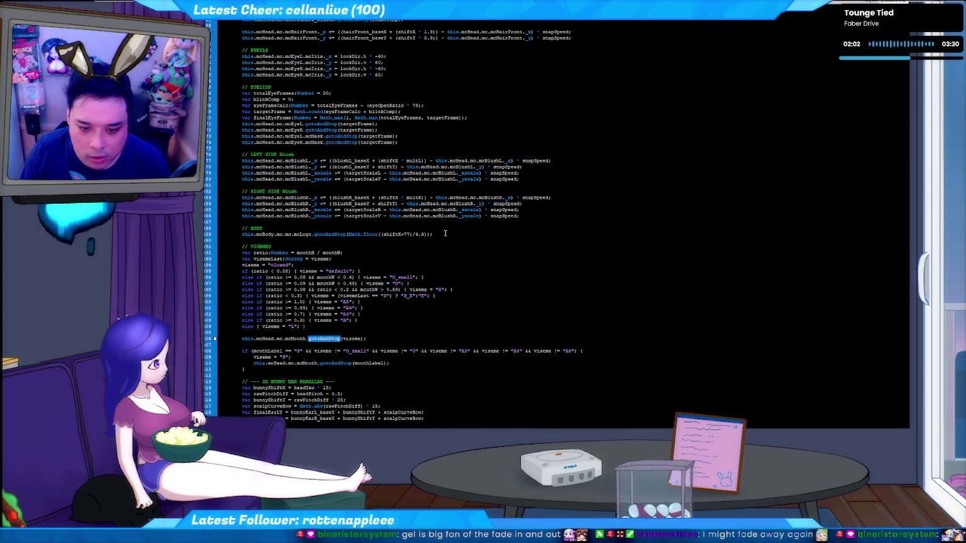
pyautogui.press('F3')
pyautogui.press('F3')
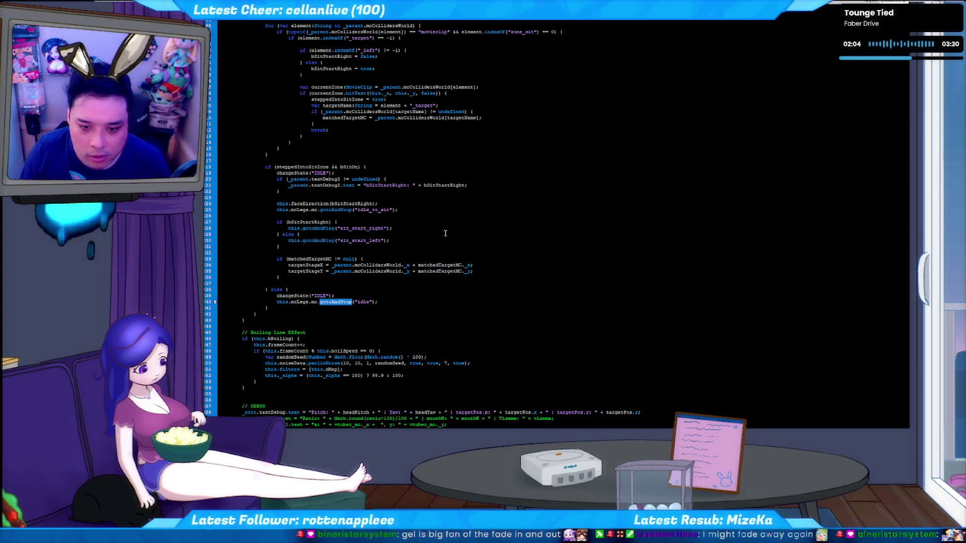
pyautogui.press('F3')
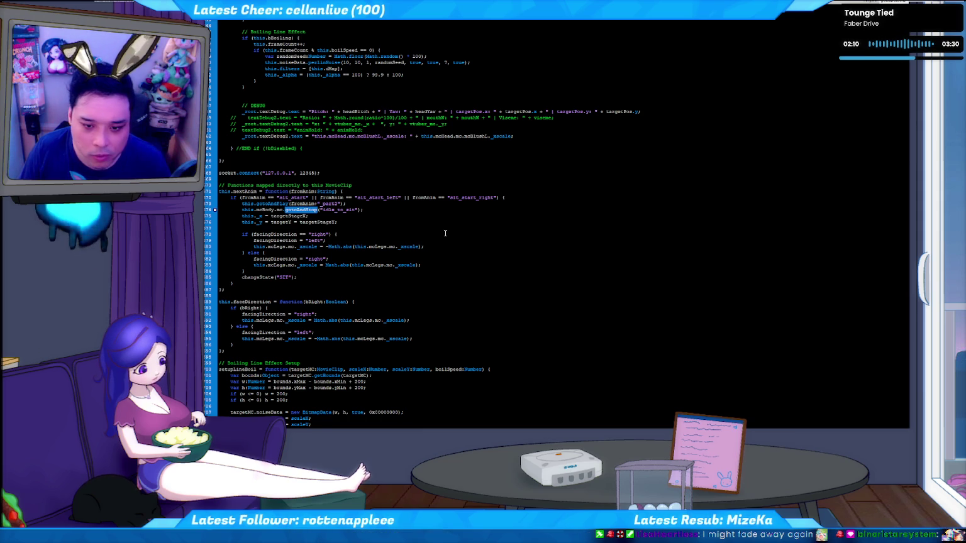
# Step through the remaining gotoAndStop matches, past HAIR, down to the ear frame lines
pyautogui.press('F3')
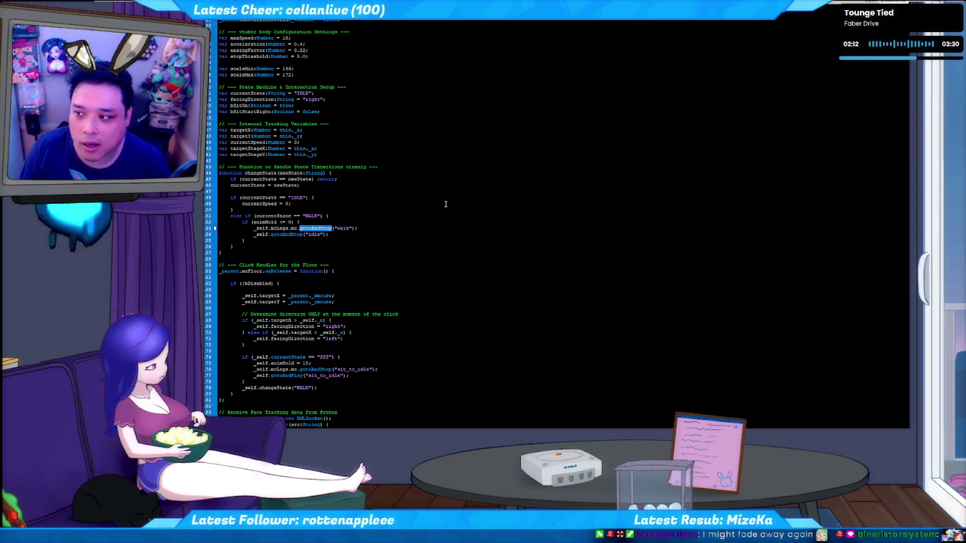
pyautogui.press('F3')
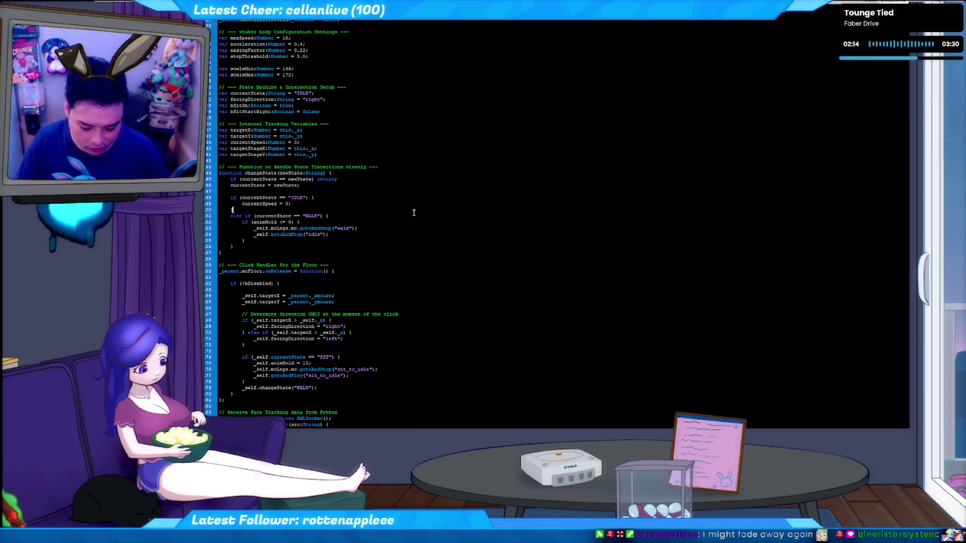
pyautogui.press('F3')
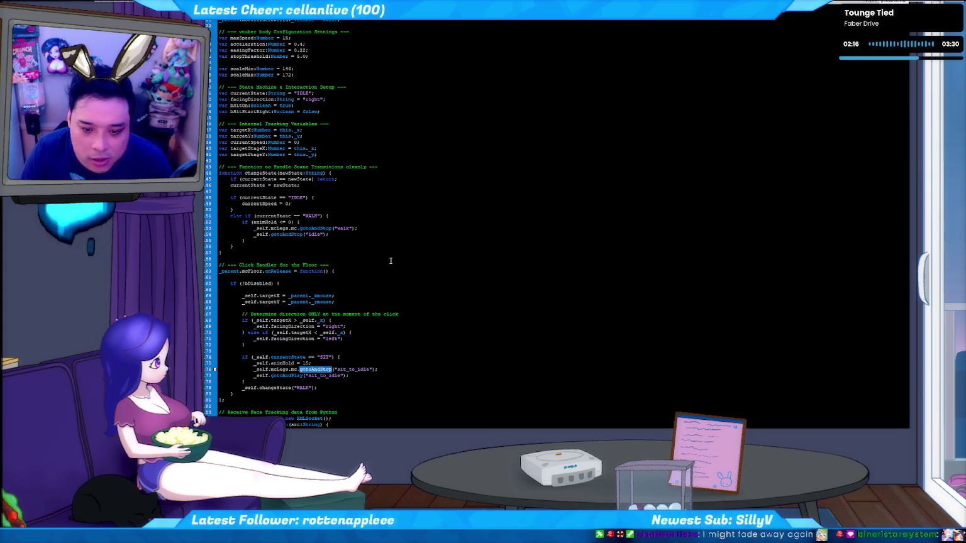
pyautogui.press('F3')
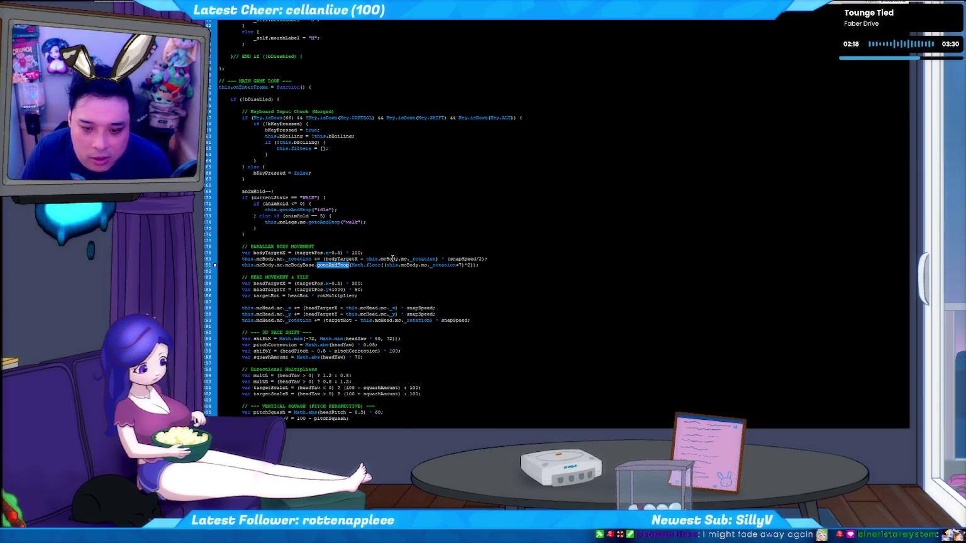
pyautogui.press('F3')
pyautogui.press('F3')
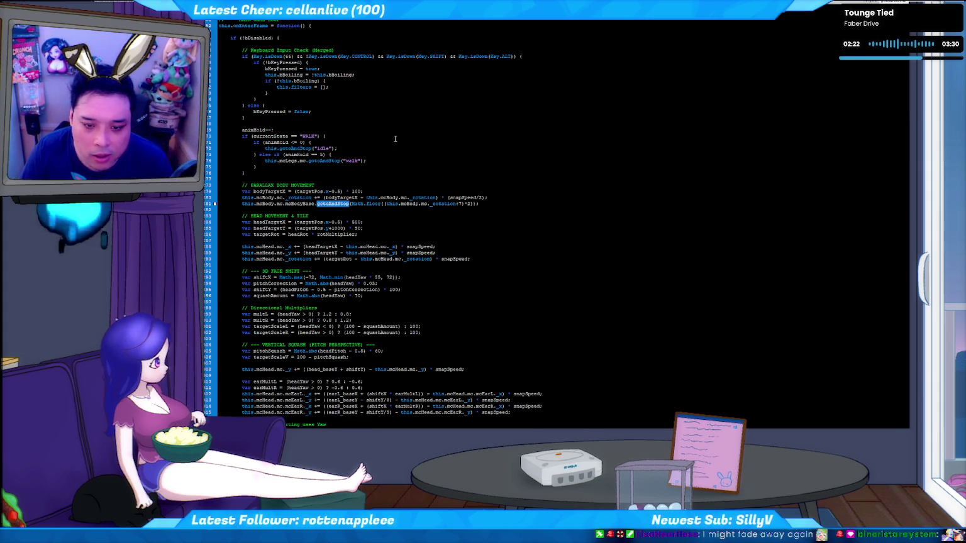
pyautogui.press('F3')
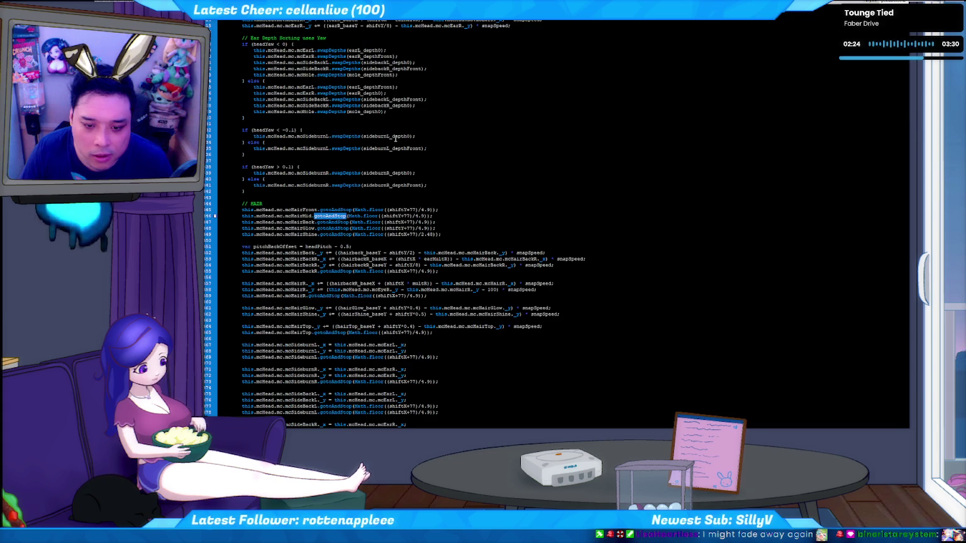
pyautogui.press('F3')
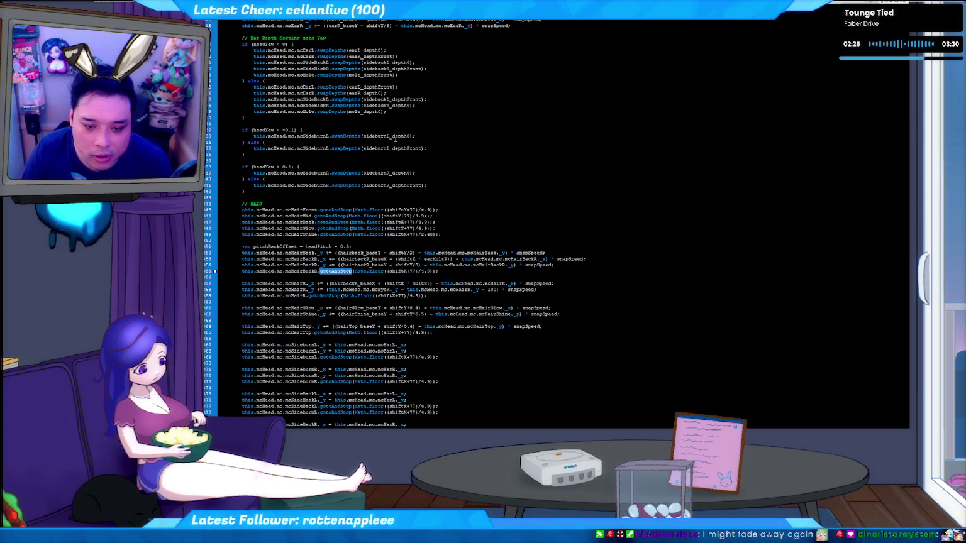
pyautogui.press('F3')
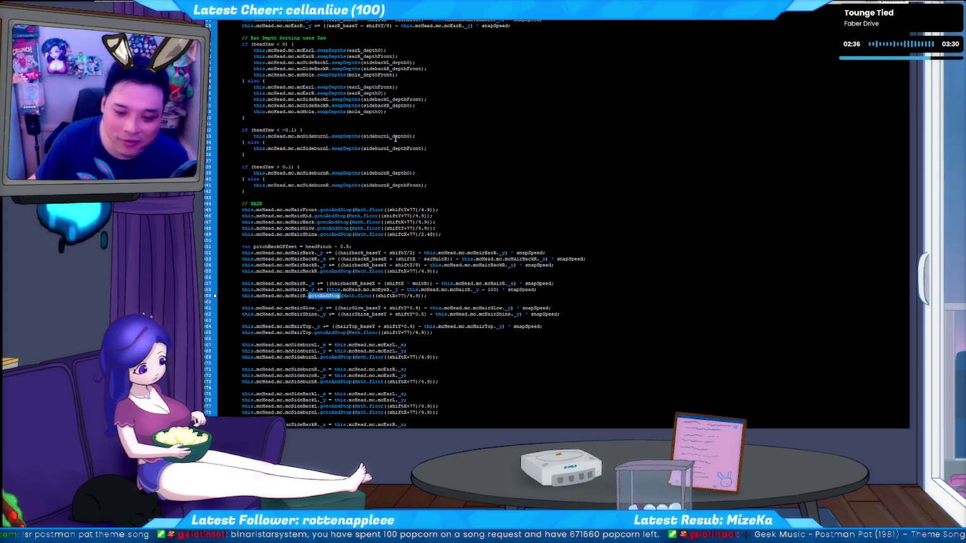
pyautogui.press('F3')
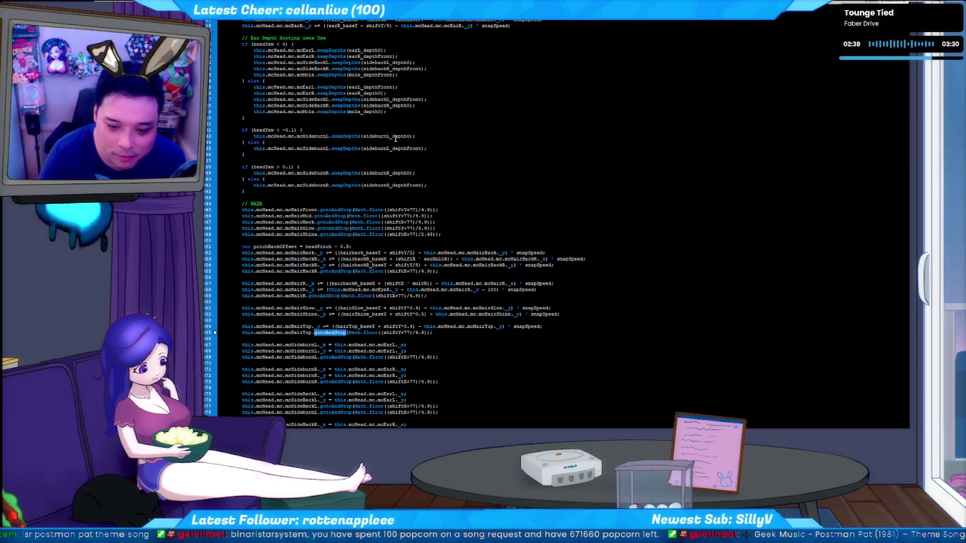
pyautogui.press('F3')
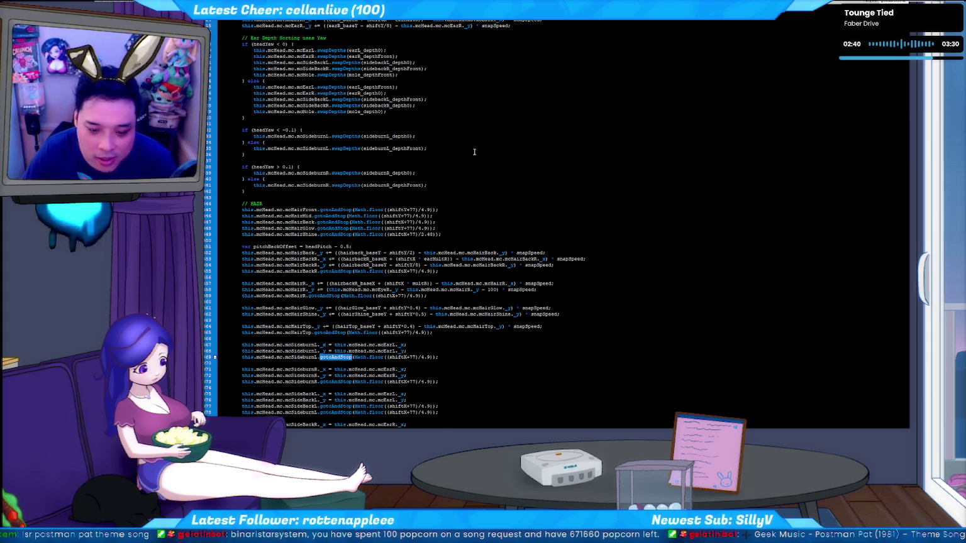
pyautogui.scroll(-4, 466, 151)
pyautogui.press('F3')
pyautogui.press('F3')
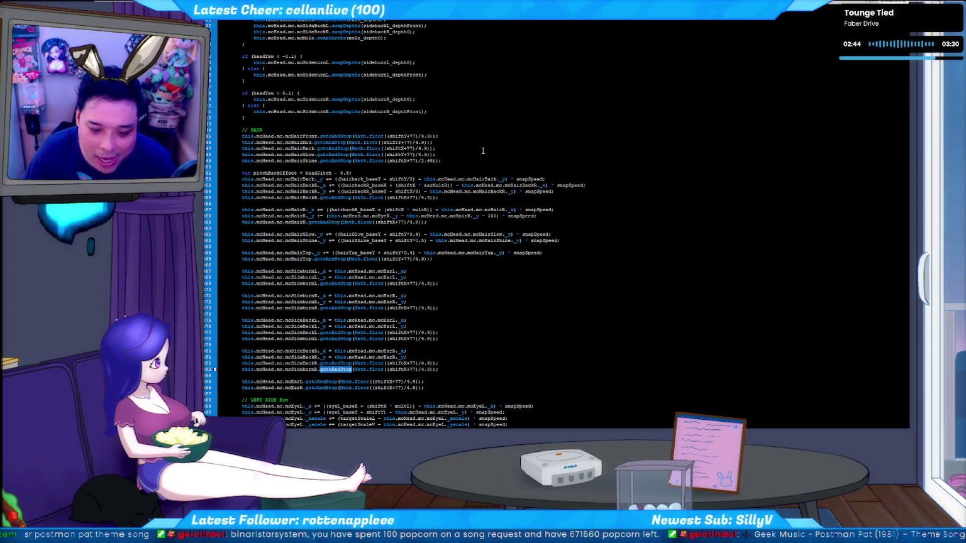
pyautogui.scroll(-4, 482, 151)
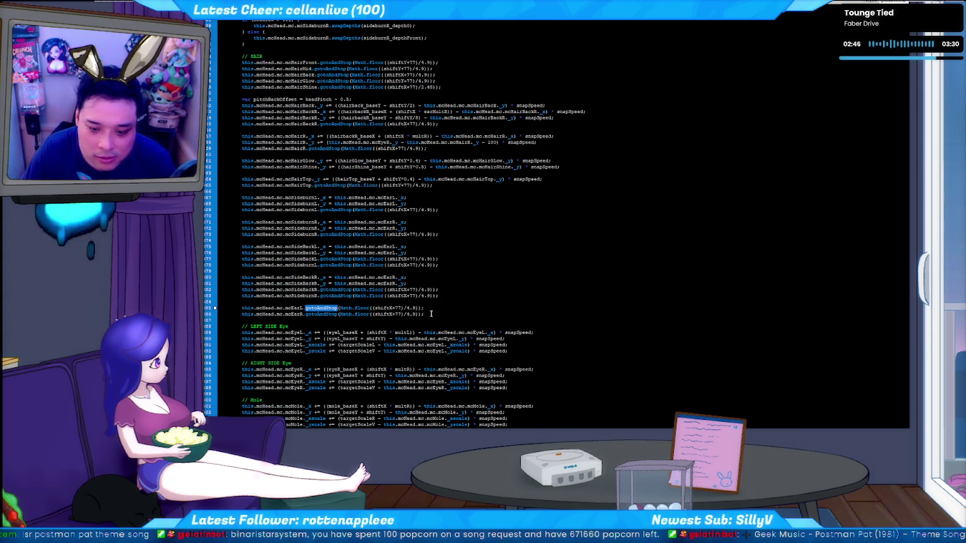
pyautogui.scroll(-1, 431, 314)
# Add an mcMole gotoAndStop line driven by shiftX below the ear lines, then test the movie
pyautogui.click(438, 295)
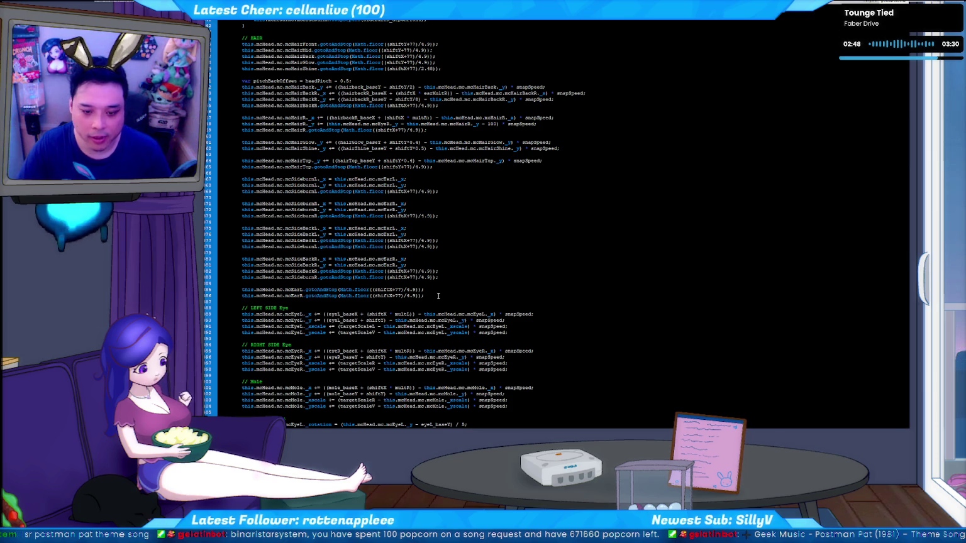
pyautogui.press('Return')
pyautogui.press('Home')
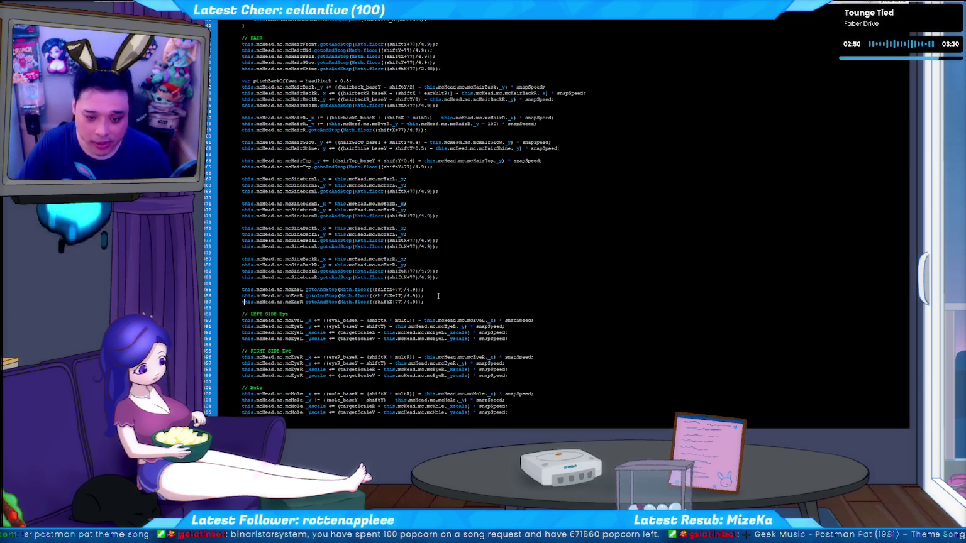
pyautogui.press('Delete')
pyautogui.press('Delete')
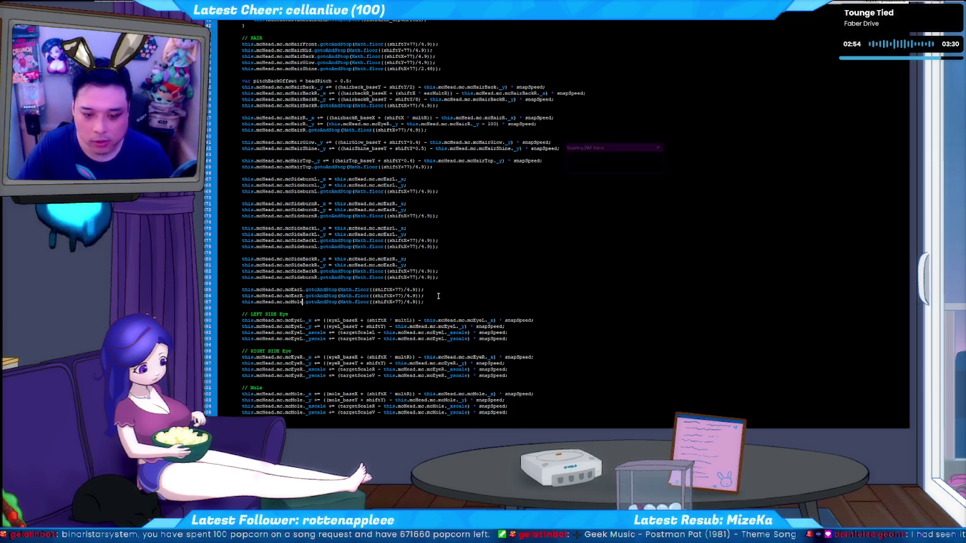
pyautogui.hotkey('ctrl', 'Return')
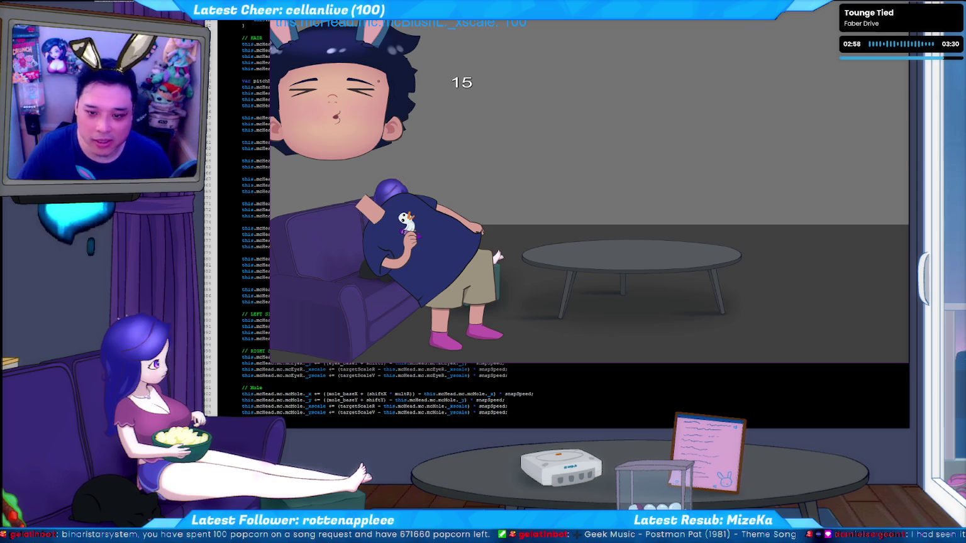
# Relaunch the published avatar in the player, move its window slightly left, then close the preview
pyautogui.hotkey('ctrl', 'w')
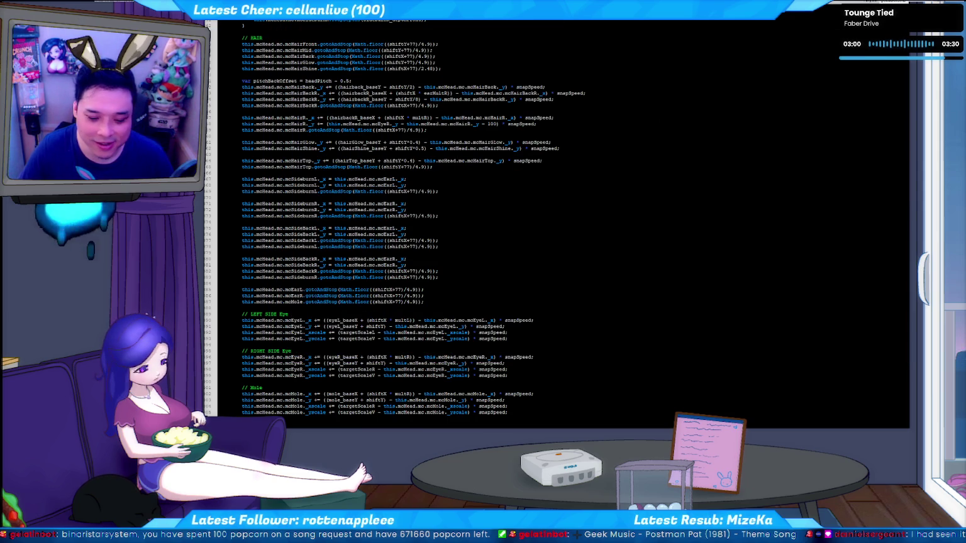
pyautogui.hotkey('alt', 'Tab')
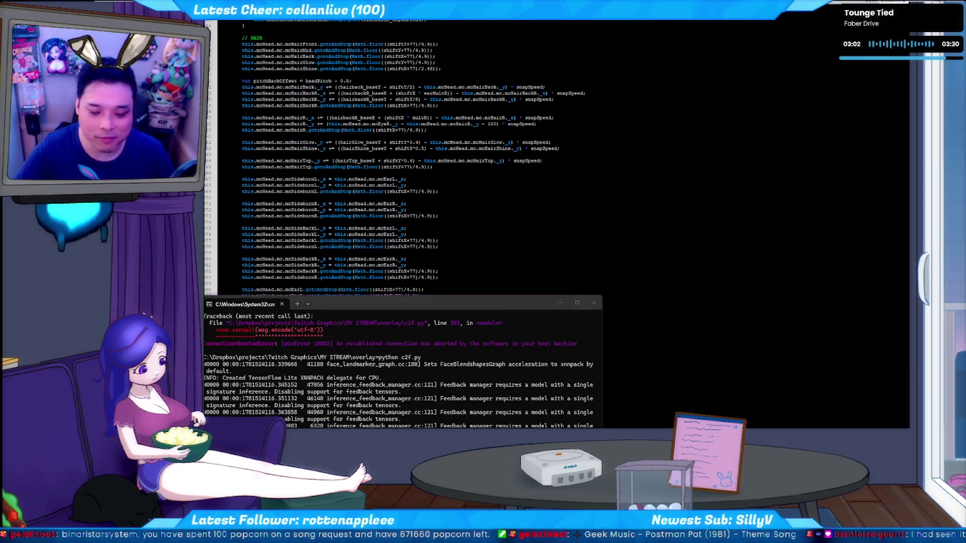
pyautogui.hotkey('alt', 'Tab')
pyautogui.press('Return')
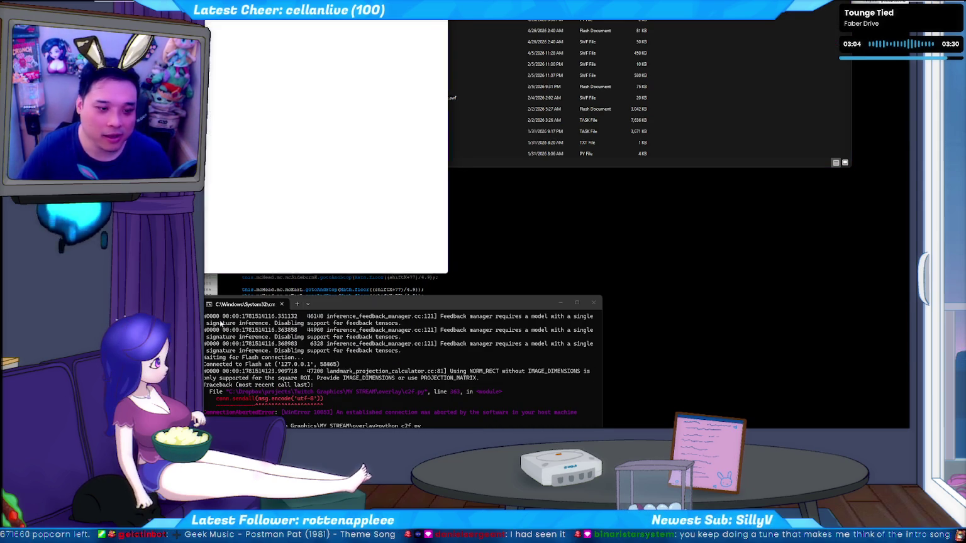
pyautogui.doubleClick(517, 24)
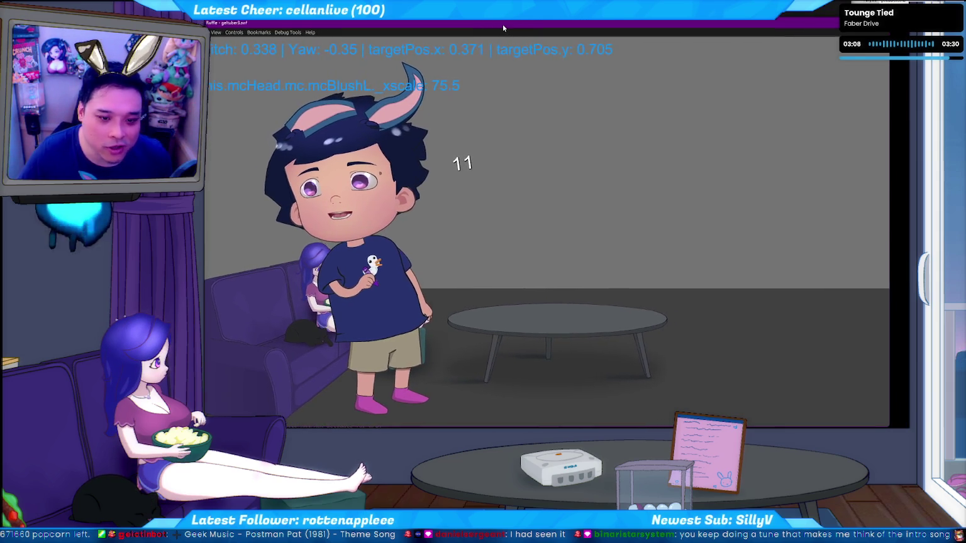
pyautogui.moveTo(517, 23); pyautogui.dragTo(496, 29)
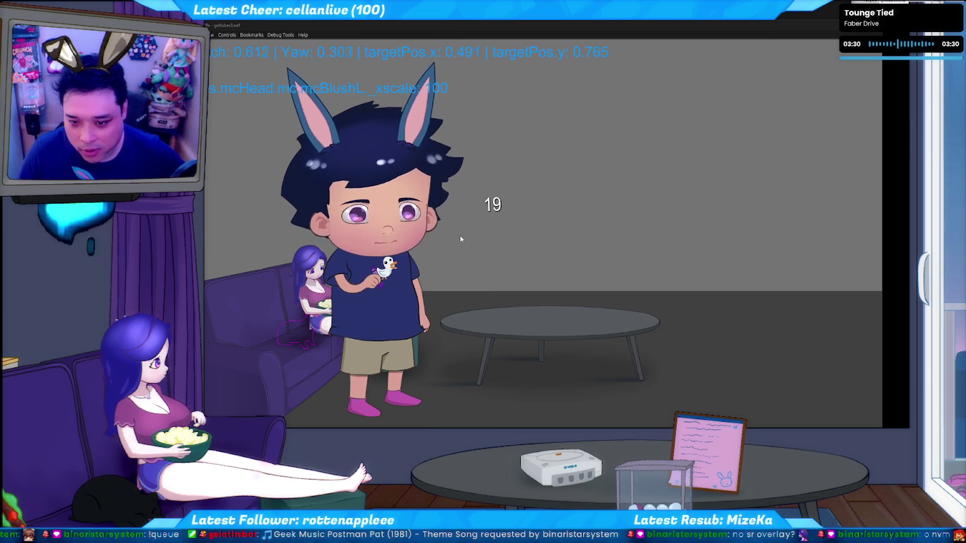
pyautogui.click(873, 25)
# Return to the avatar ActionScript at line 372 and test-run the movie again
pyautogui.hotkey('alt', 'Tab')
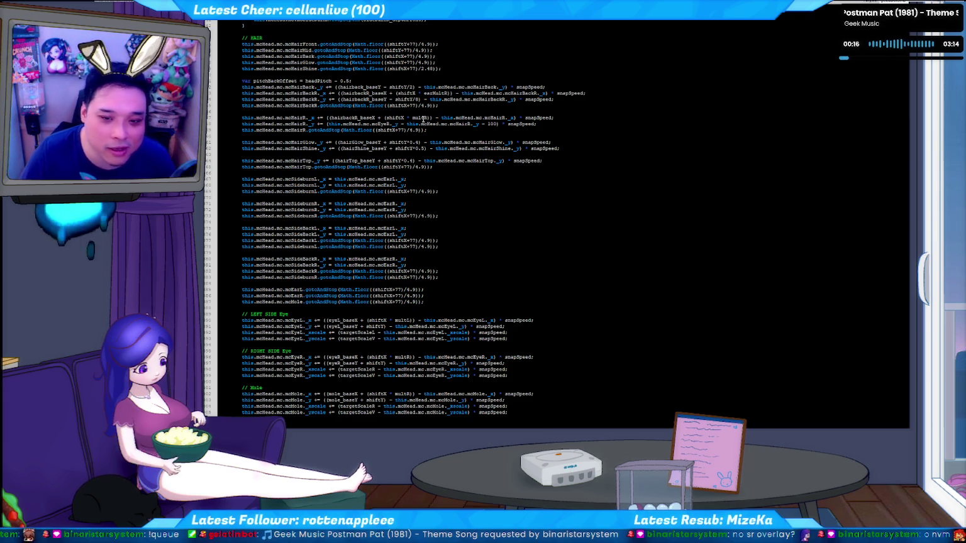
pyautogui.click(490, 210)
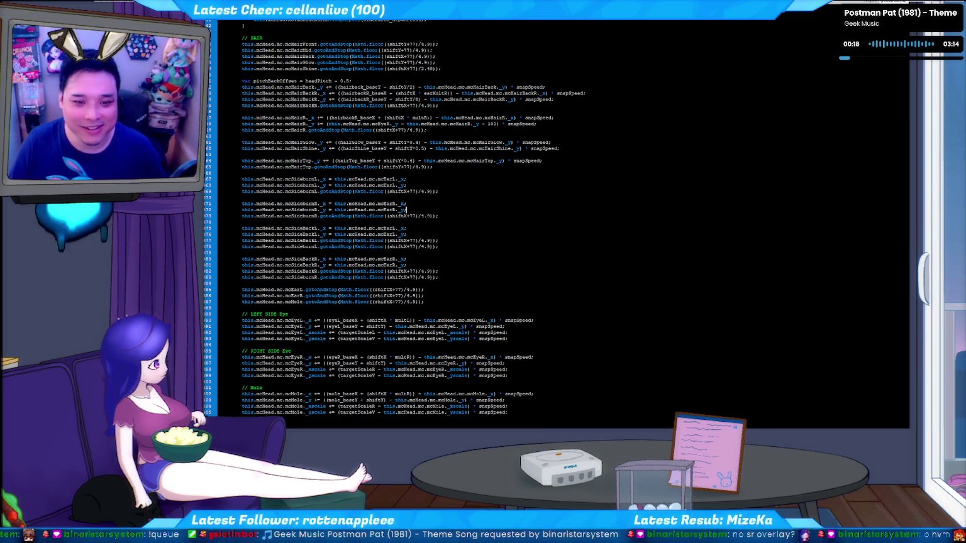
pyautogui.hotkey('alt', 'Tab')
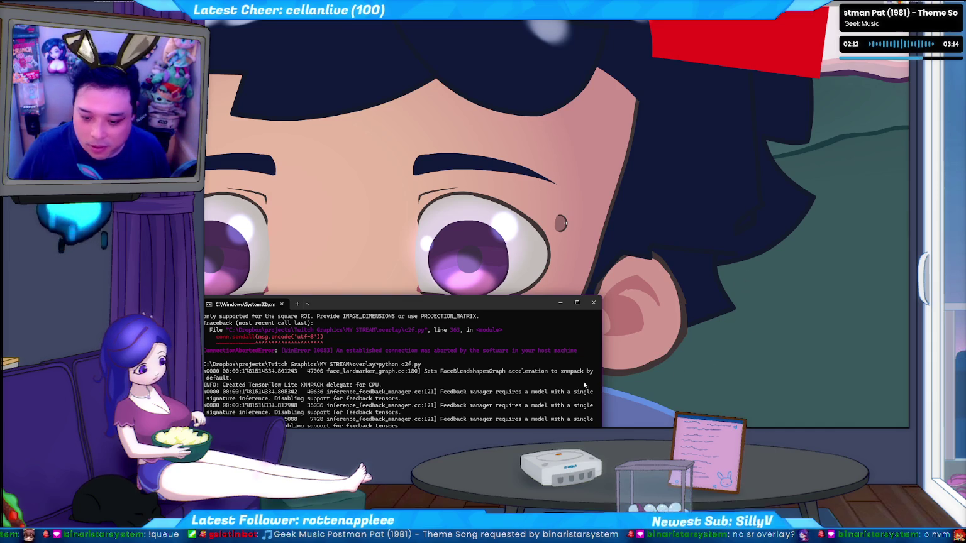
# Move focus off the tracker's command prompt and switch over to File Explorer
pyautogui.click(564, 223)
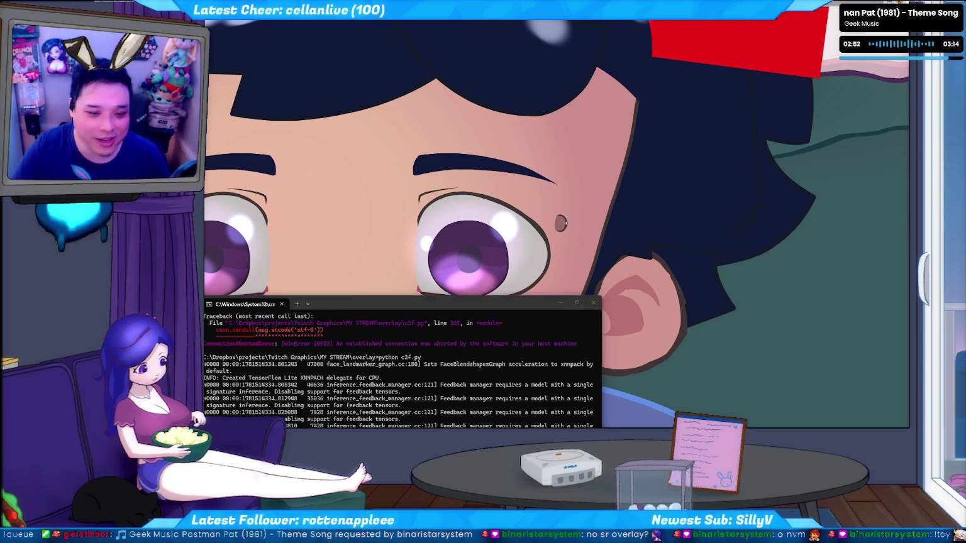
pyautogui.hotkey('alt', 'Tab')
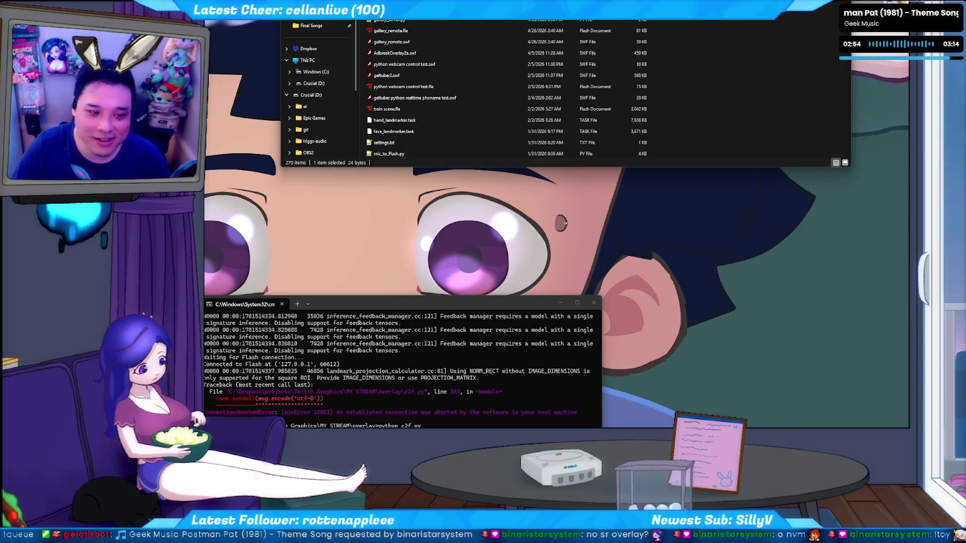
# Open the selected file from File Explorer and scroll down to the avatar's face
pyautogui.press('Return')
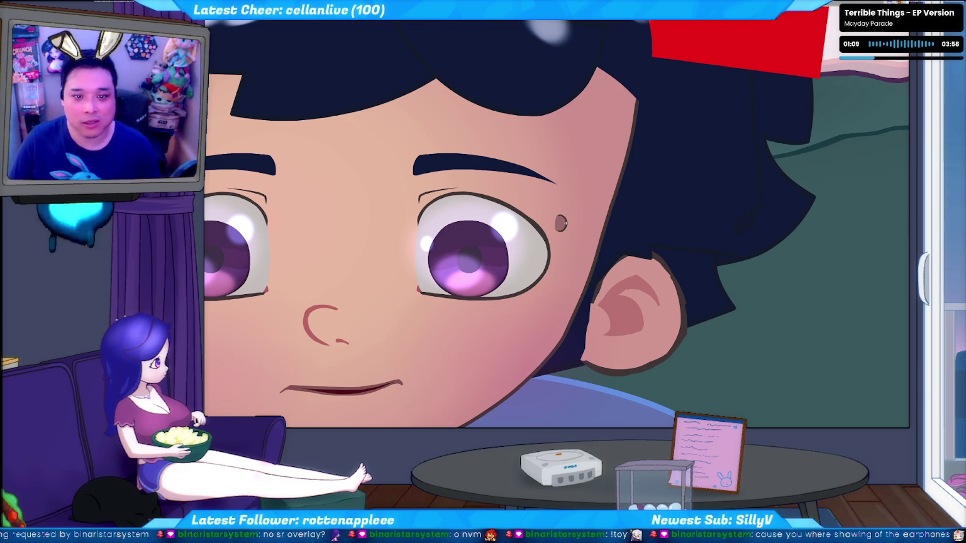
pyautogui.scroll(-5, 565, 224)
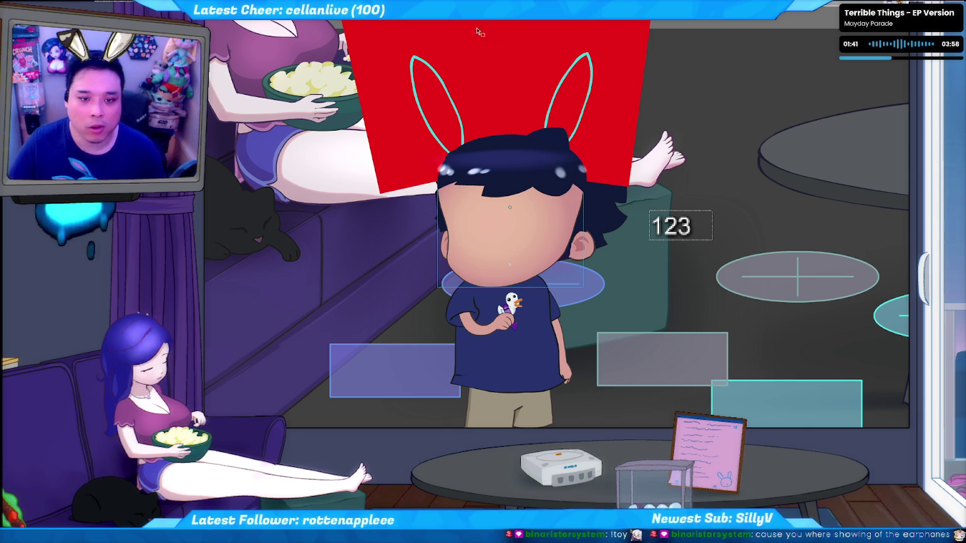
# Search the ActionScript for EyeR to locate the mcEyeR.setMask line
pyautogui.hotkey('alt', 'Tab')
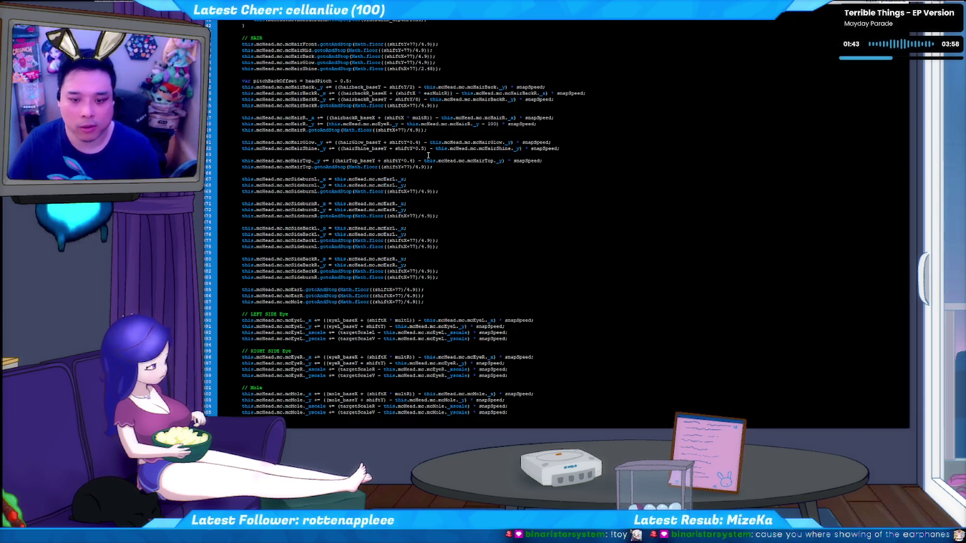
pyautogui.hotkey('ctrl', 'f')
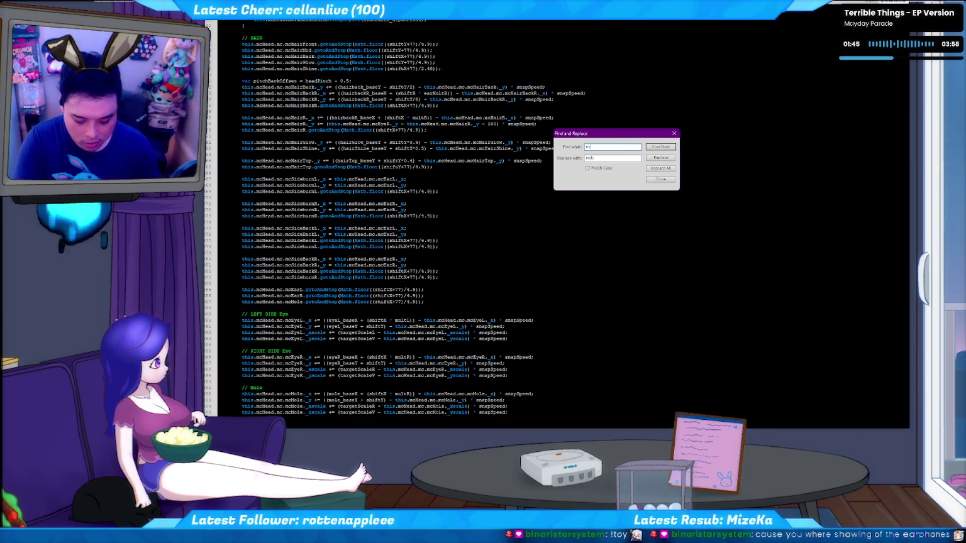
pyautogui.click(428, 156)
pyautogui.scroll(15, 428, 155)
pyautogui.press('F3')
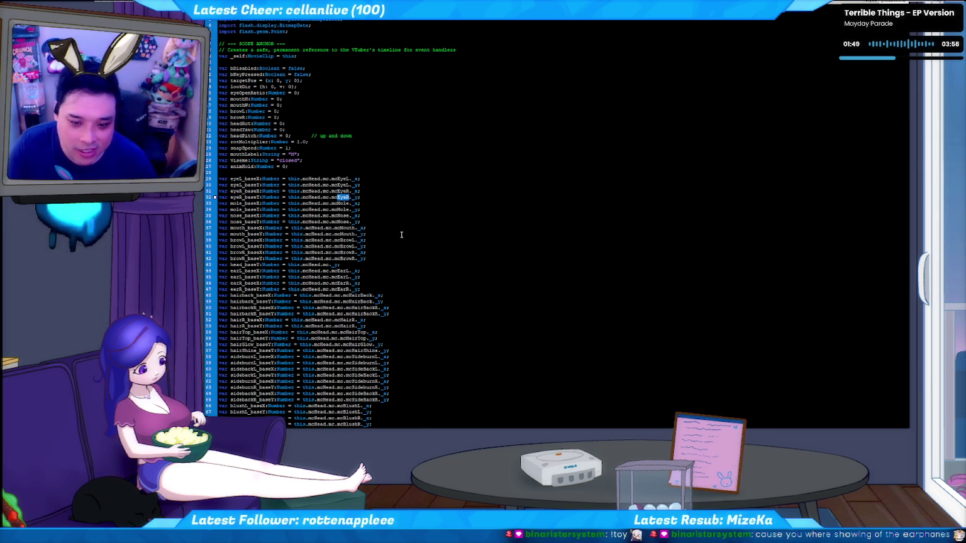
pyautogui.press('F3')
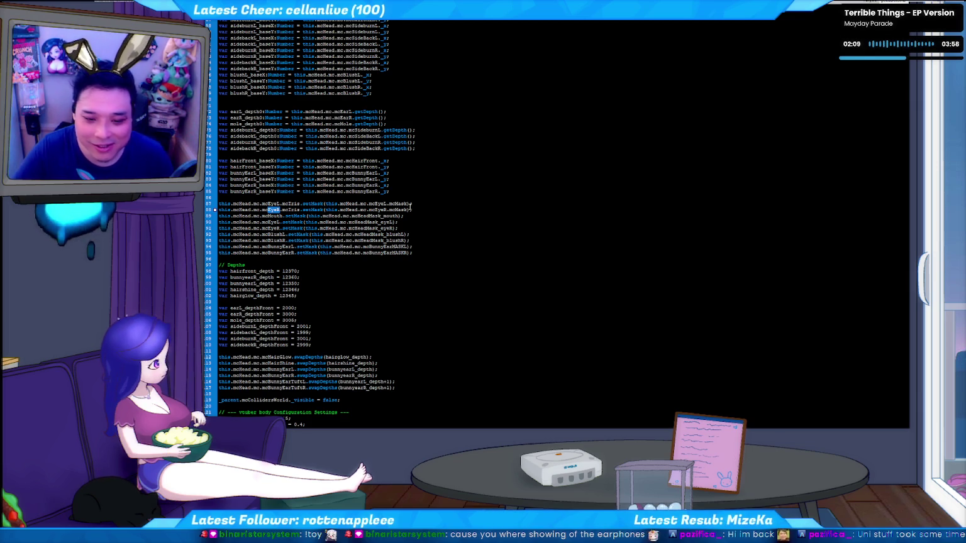
pyautogui.press('F3')
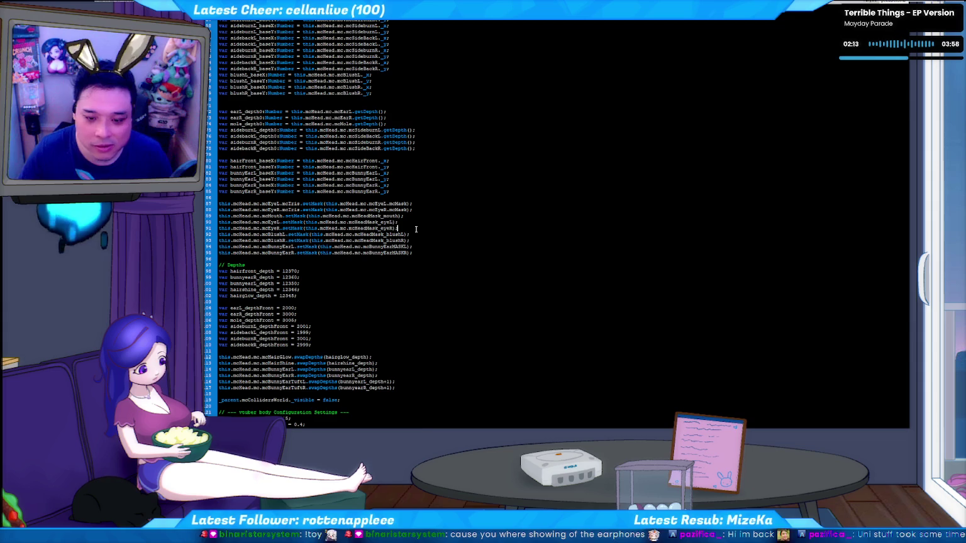
# Duplicate the mcEyeR.setMask line below and rename it for mcMole and mcHeadMask_mole
pyautogui.tripleClick(415, 229)
pyautogui.hotkey('ctrl', 'c')
pyautogui.press('End')
pyautogui.press('Return')
pyautogui.hotkey('ctrl', 'v')
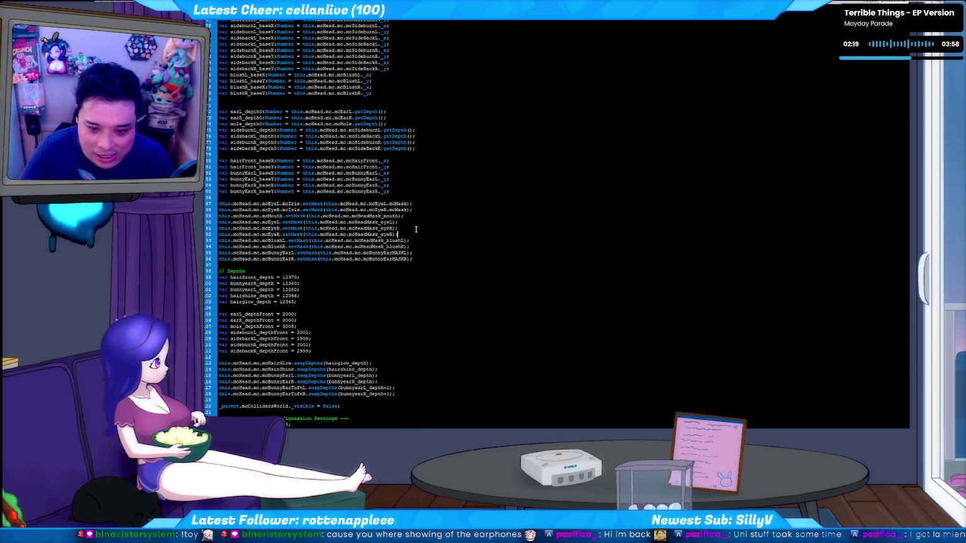
pyautogui.hotkey('shift', 'Left')
pyautogui.hotkey('shift', 'Left')
pyautogui.hotkey('shift', 'Left')
pyautogui.write('e')
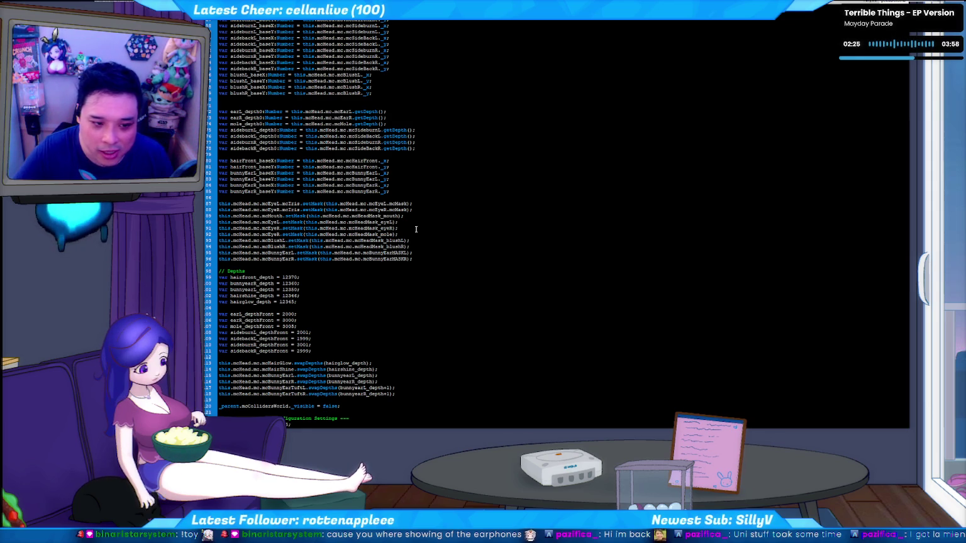
pyautogui.press('Right')
pyautogui.press('Right')
pyautogui.press('Right')
pyautogui.press('Right')
pyautogui.hotkey('shift', 'Left')
pyautogui.hotkey('shift', 'Left')
pyautogui.hotkey('shift', 'Left')
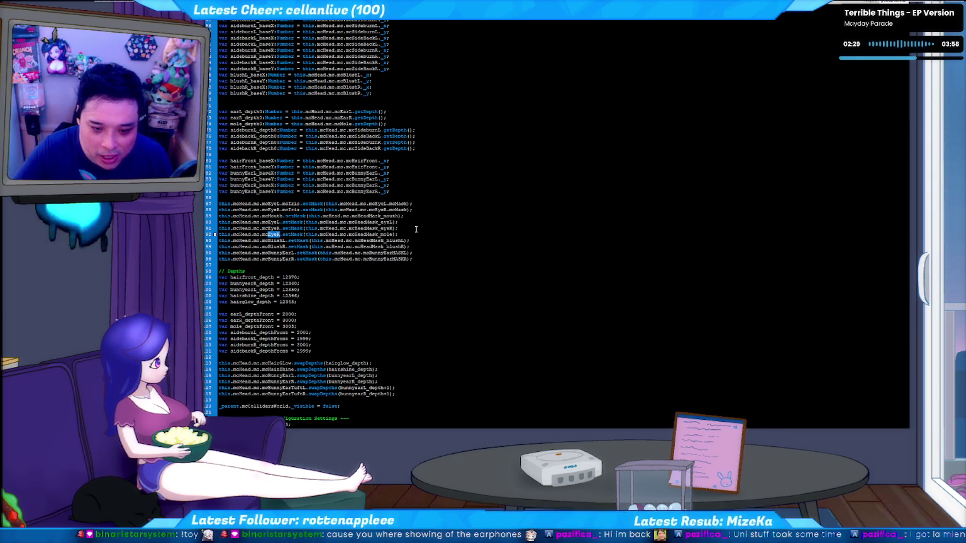
pyautogui.write('Mole')
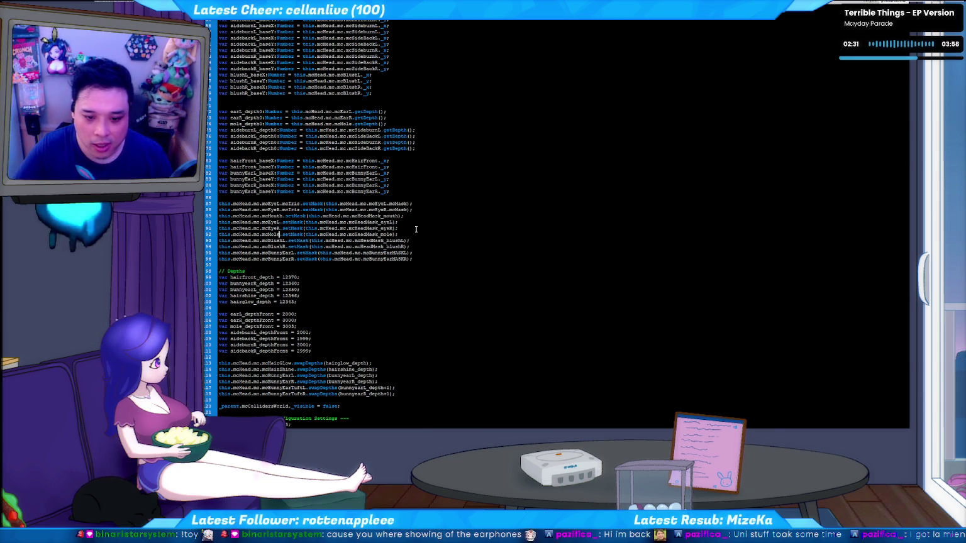
pyautogui.press('F3')
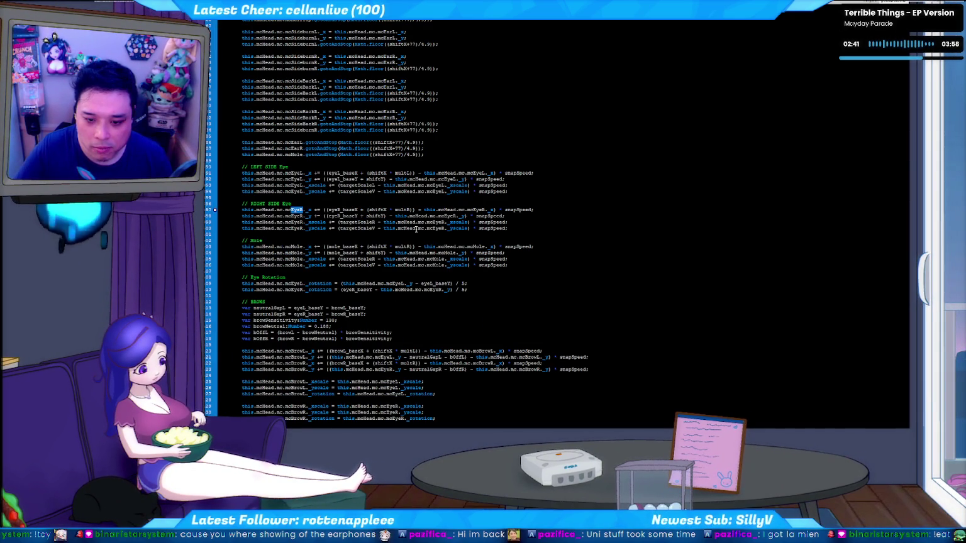
pyautogui.press('F3')
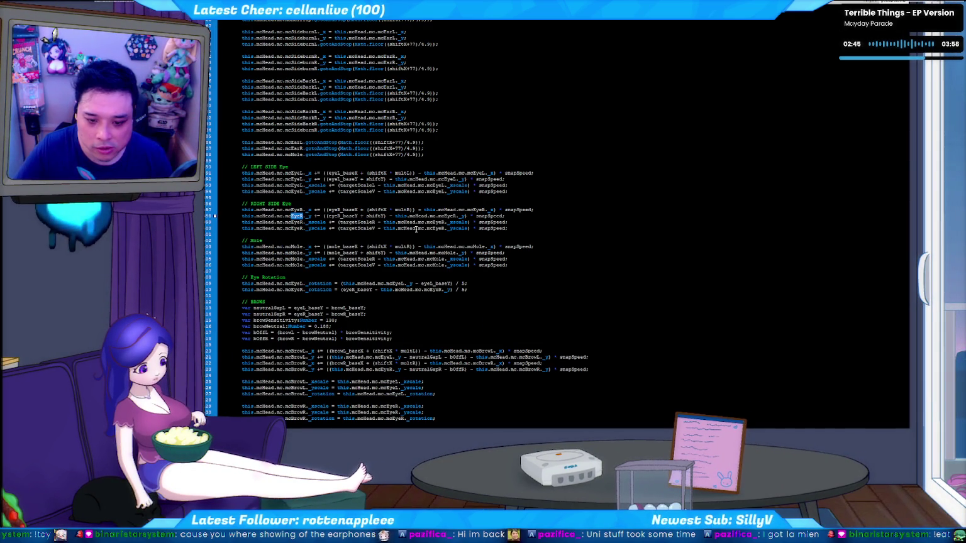
pyautogui.press('F3')
pyautogui.press('F3')
pyautogui.press('F3')
pyautogui.press('F3')
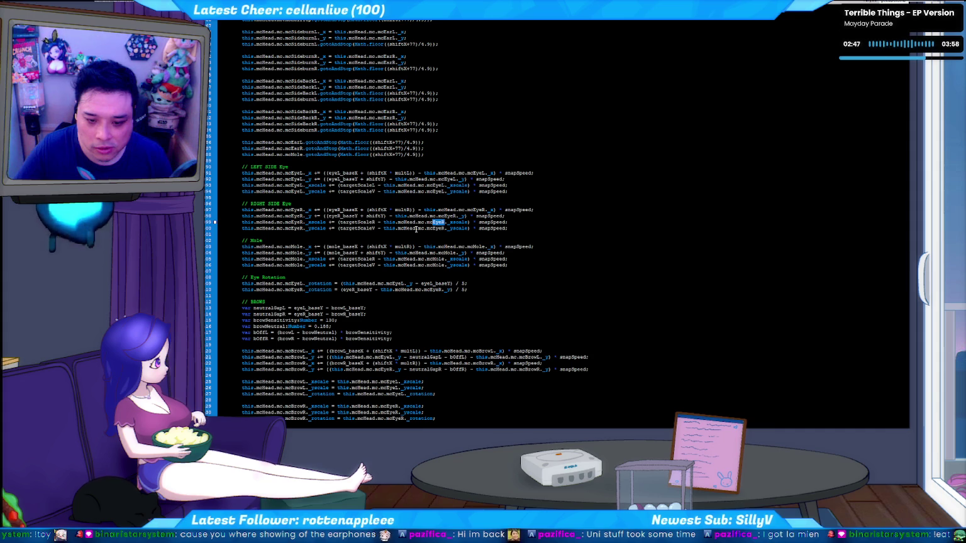
pyautogui.press('F3')
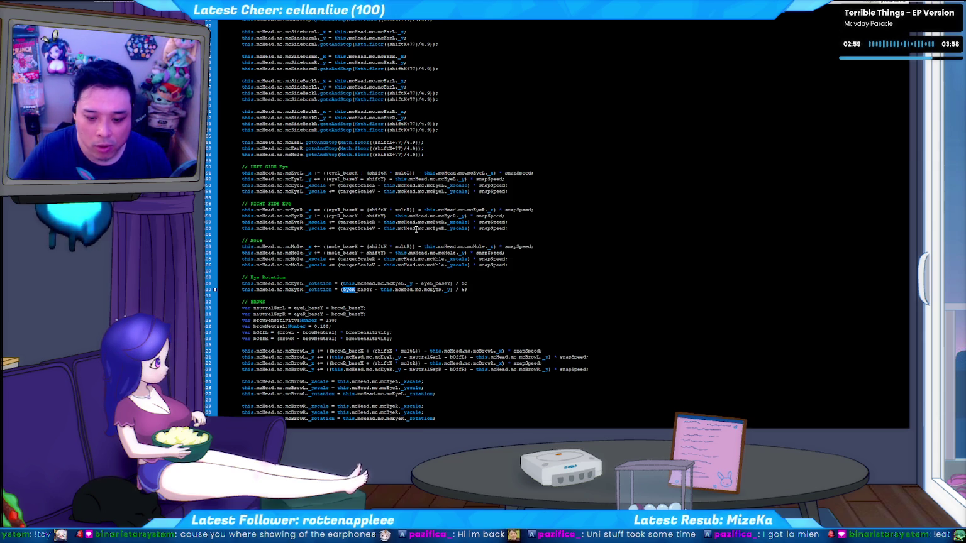
pyautogui.press('F3')
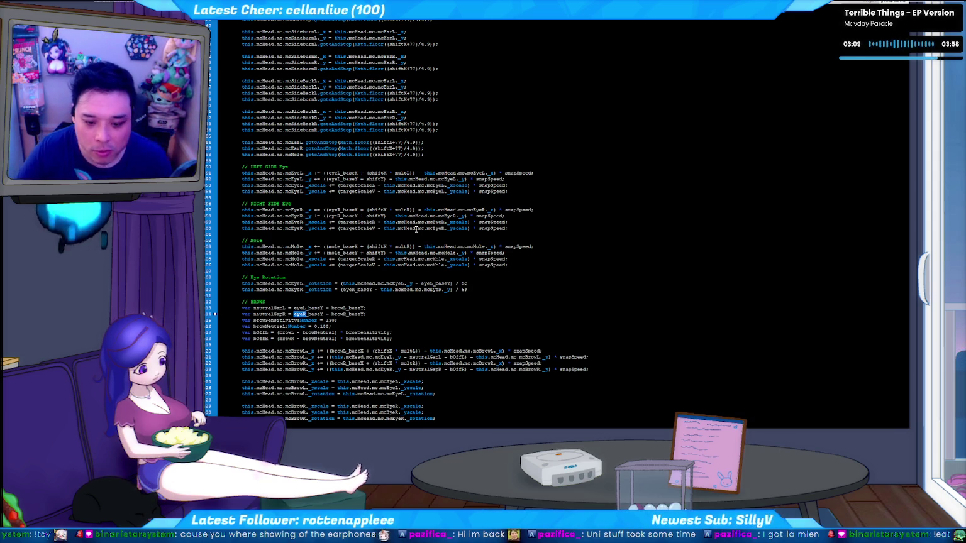
pyautogui.press('F3')
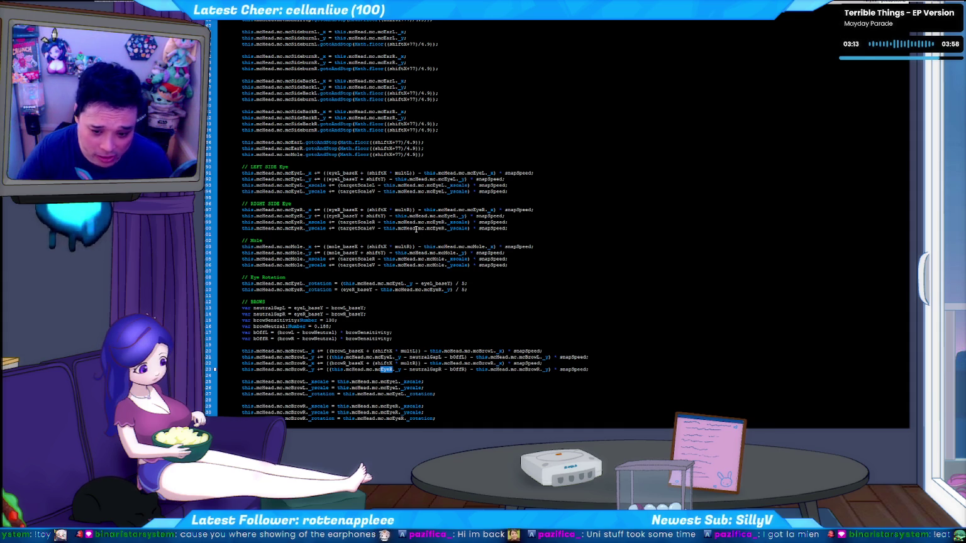
pyautogui.press('F3')
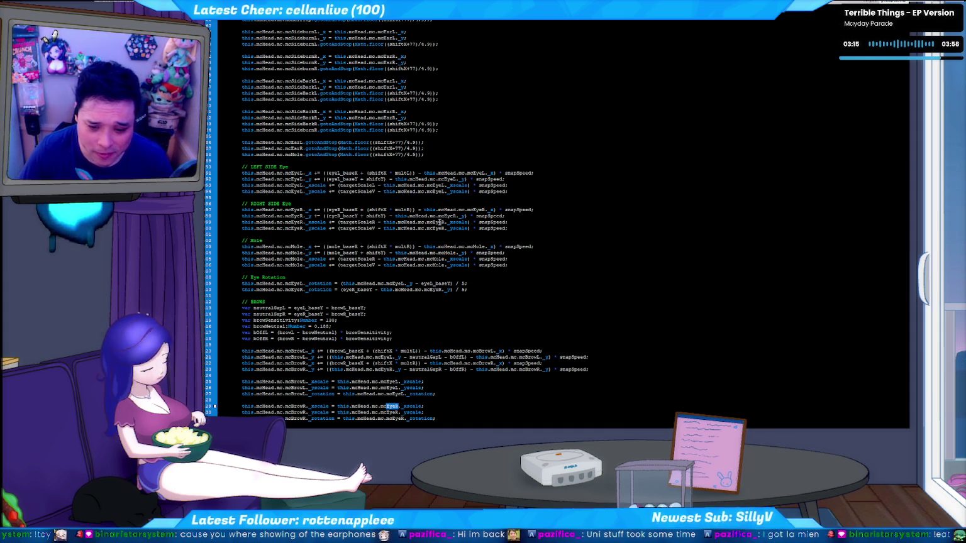
pyautogui.scroll(-3, 416, 229)
pyautogui.scroll(-2, 478, 225)
pyautogui.scroll(-1, 478, 224)
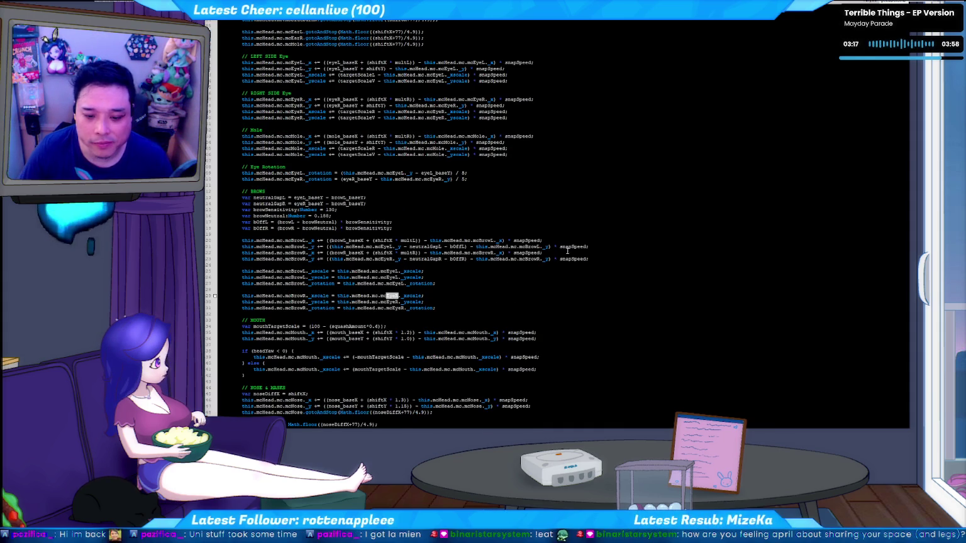
# Duplicate the mcHeadMask_eyeR gotoAndStop frameTemp line and change eyeR to mole
pyautogui.scroll(-2, 559, 248)
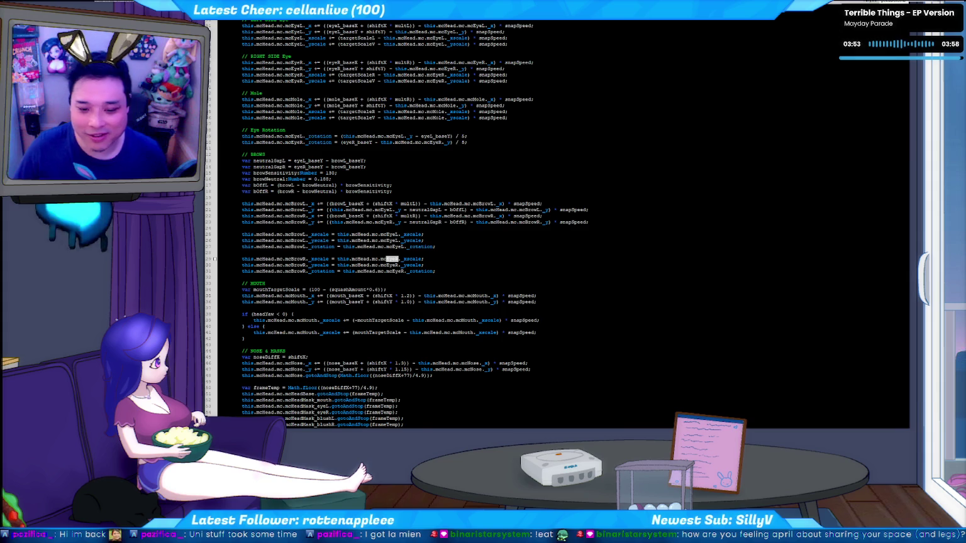
pyautogui.write('EyeR')
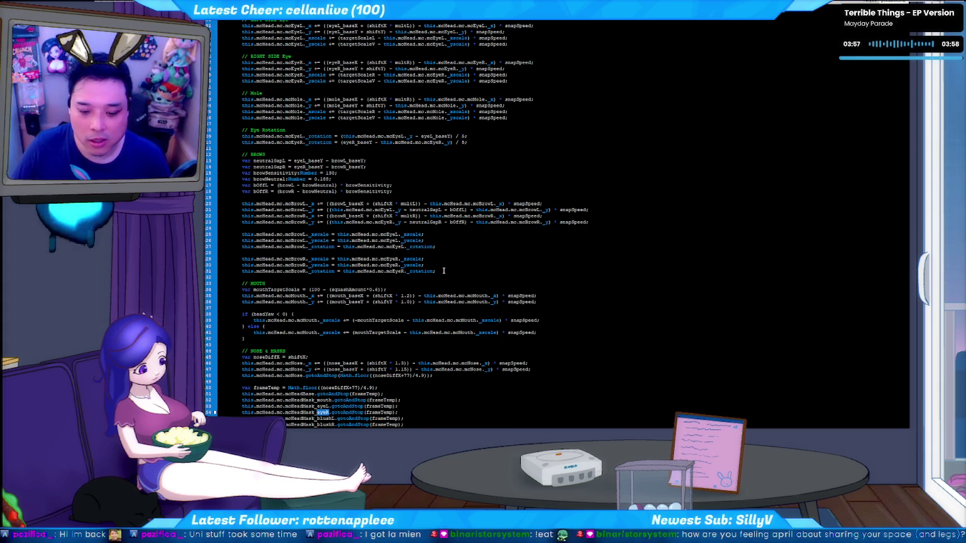
pyautogui.press('F3')
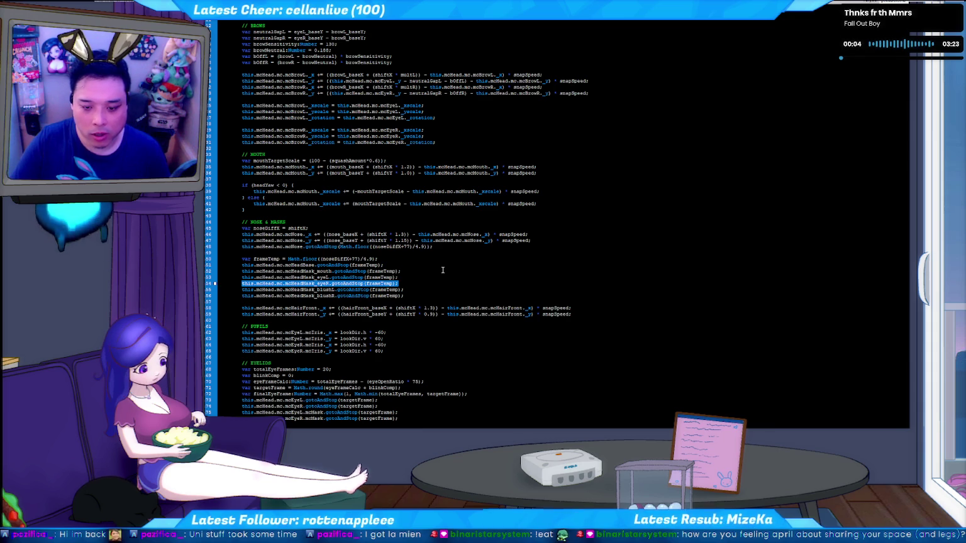
pyautogui.hotkey('ctrl', 'd')
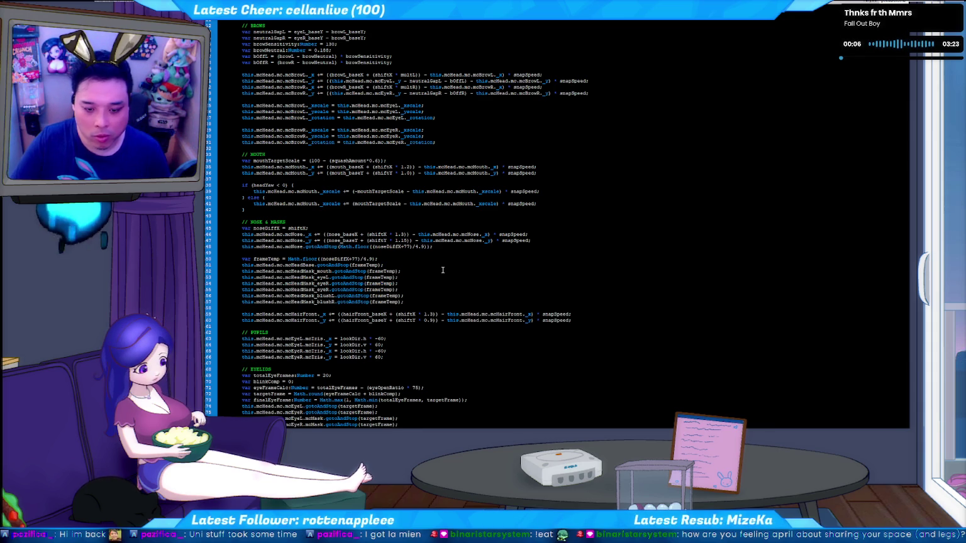
pyautogui.press('Left')
pyautogui.press('Left')
pyautogui.press('Left')
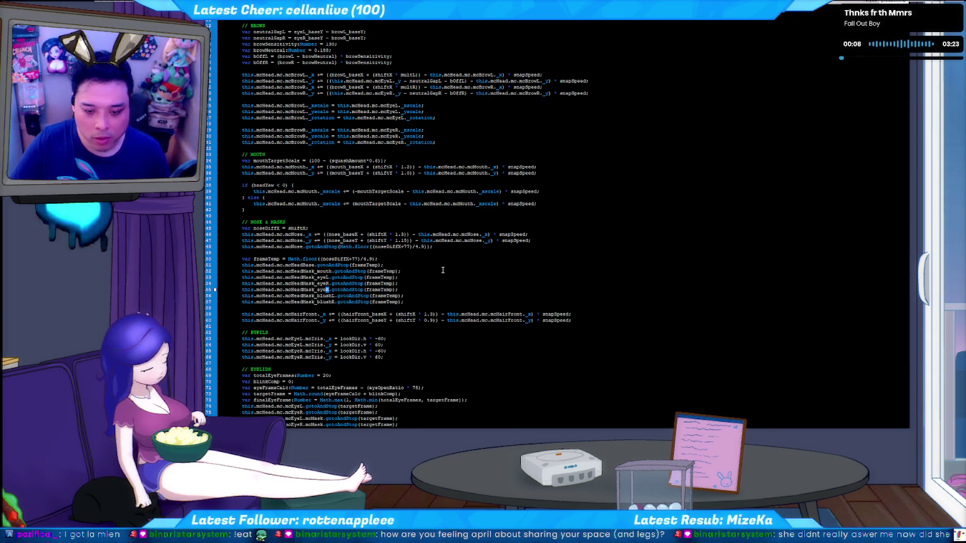
pyautogui.press('BackSpace')
pyautogui.press('BackSpace')
pyautogui.press('BackSpace')
pyautogui.write('mole')
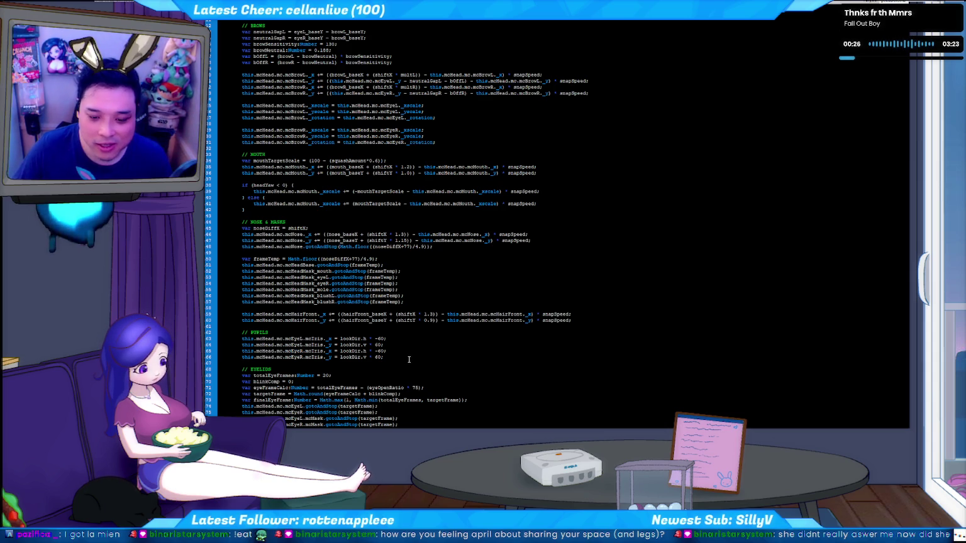
# Replace the next EyeR occurrence with mole and test the movie
pyautogui.scroll(-4, 409, 357)
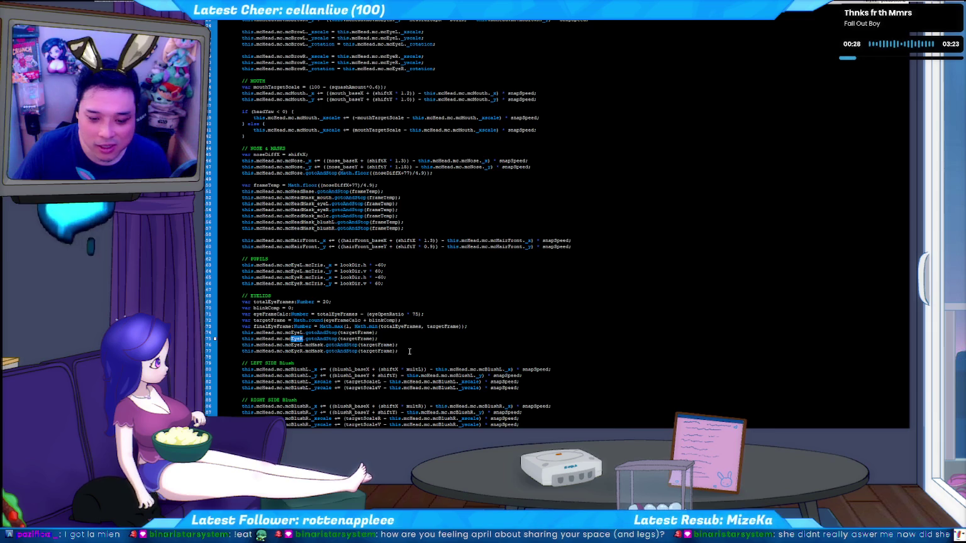
pyautogui.press('F3')
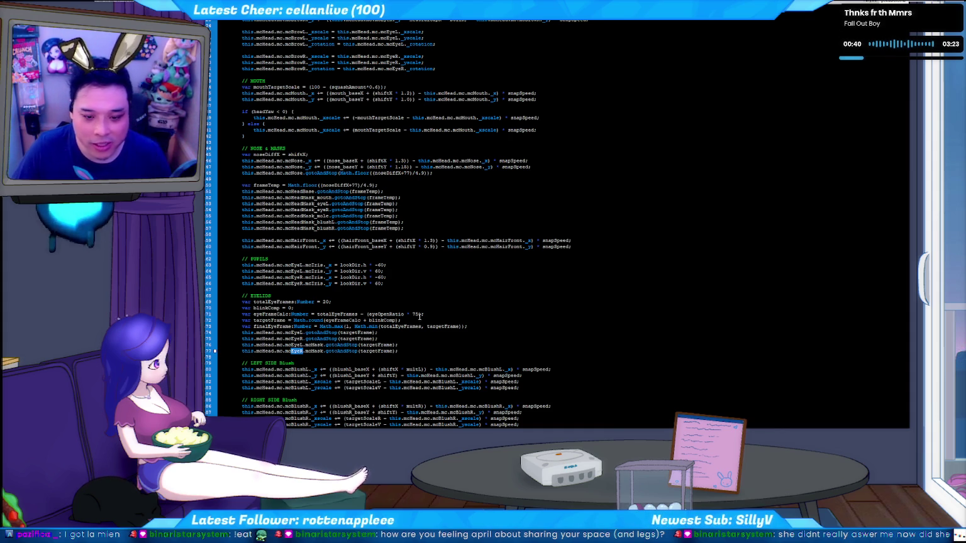
pyautogui.write('mole')
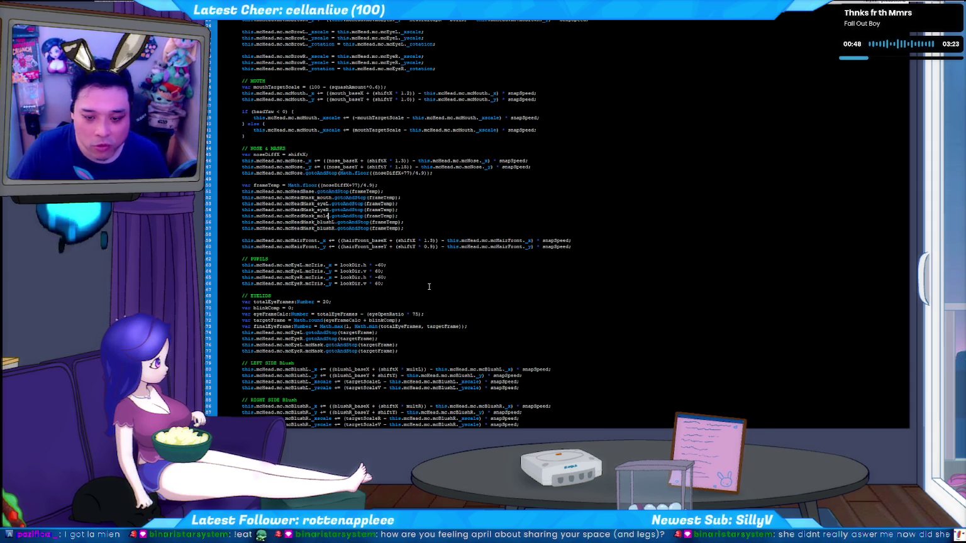
pyautogui.hotkey('ctrl', 'Return')
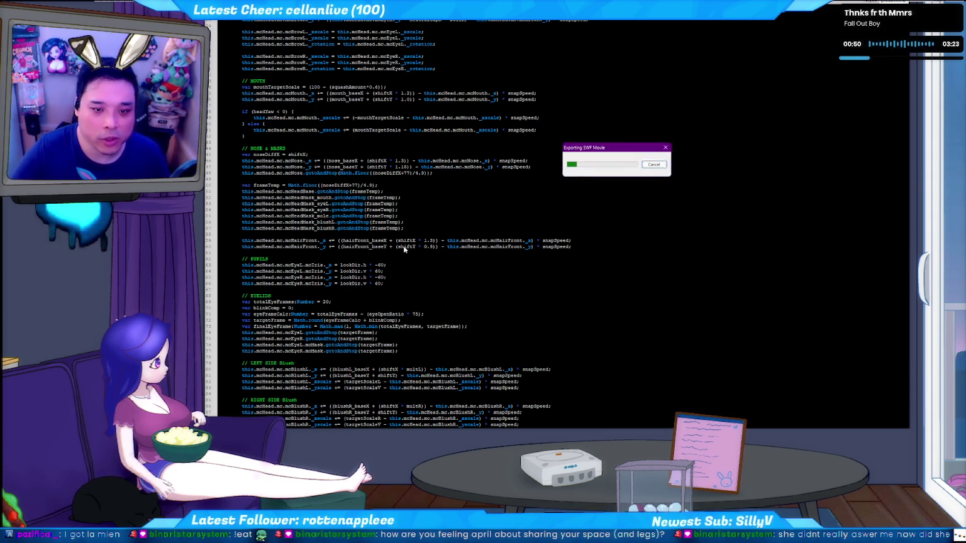
# Close the test movie, rerun the Python face tracker, view the avatar, then close the player
pyautogui.hotkey('ctrl', 'w')
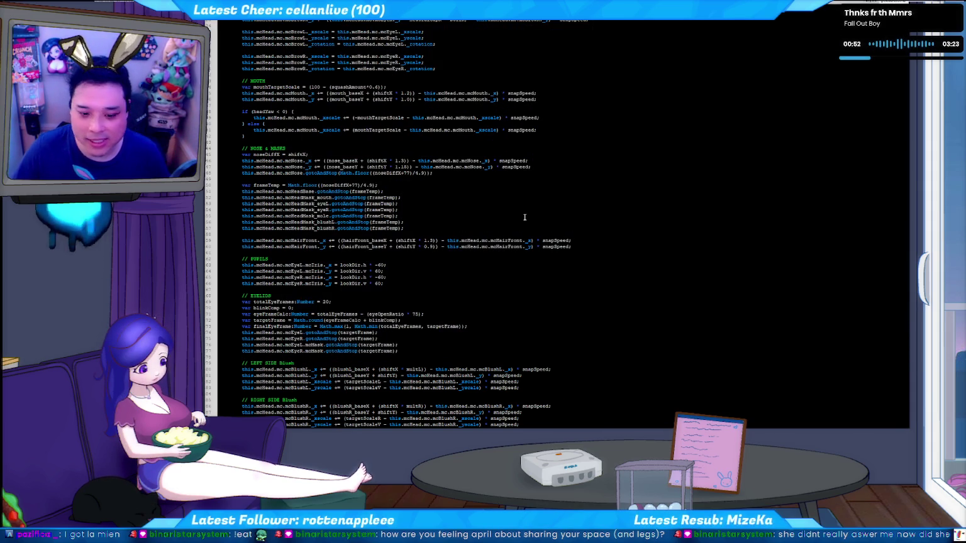
pyautogui.hotkey('alt', 'Tab')
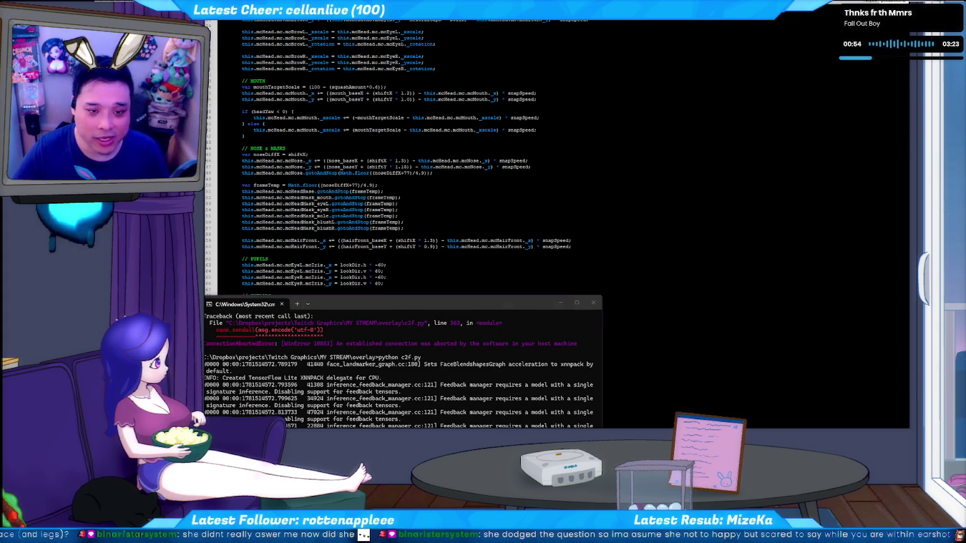
pyautogui.hotkey('alt', 'Tab')
pyautogui.hotkey('alt', 'Tab')
pyautogui.hotkey('alt', 'Tab')
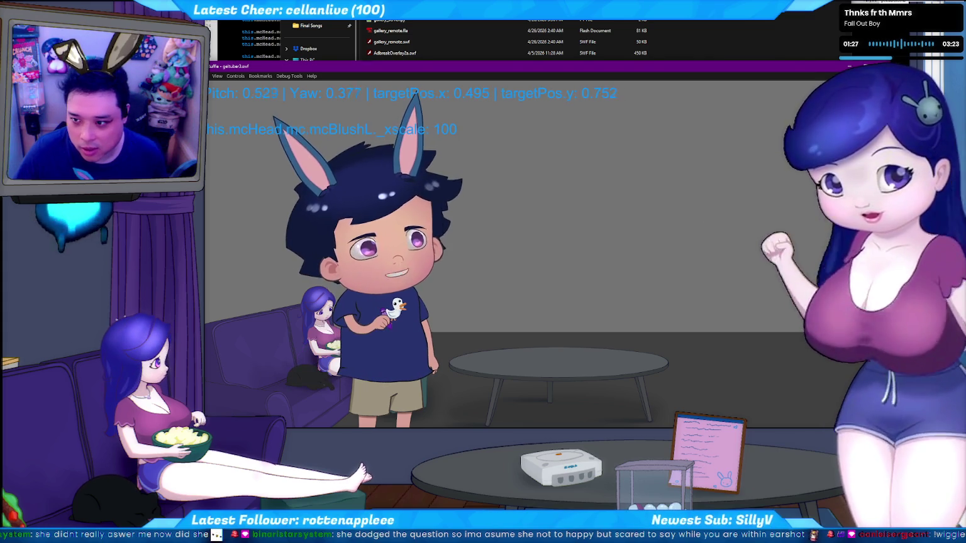
pyautogui.hotkey('ctrl', 'q')
pyautogui.click(535, 225)
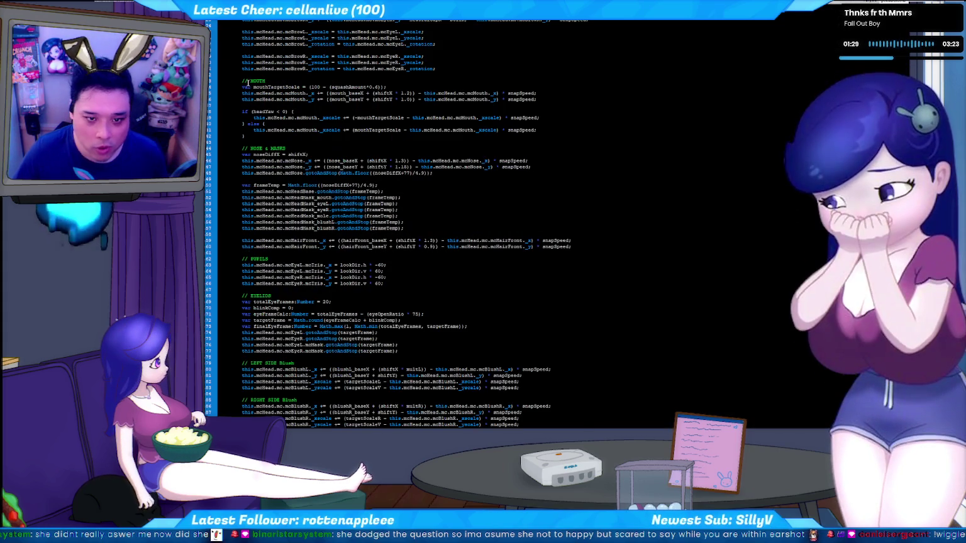
# Run Test Movie again from the Flash document with Ctrl+Enter
pyautogui.hotkey('ctrl', 'Return')
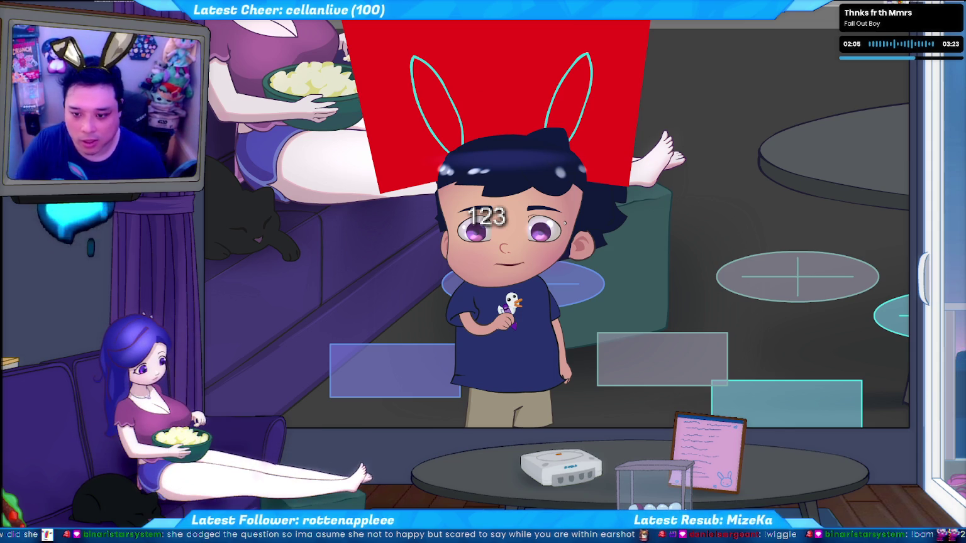
# Convert the mole drawing into a Movie Clip symbol named 'ac- f'
pyautogui.press('F8')
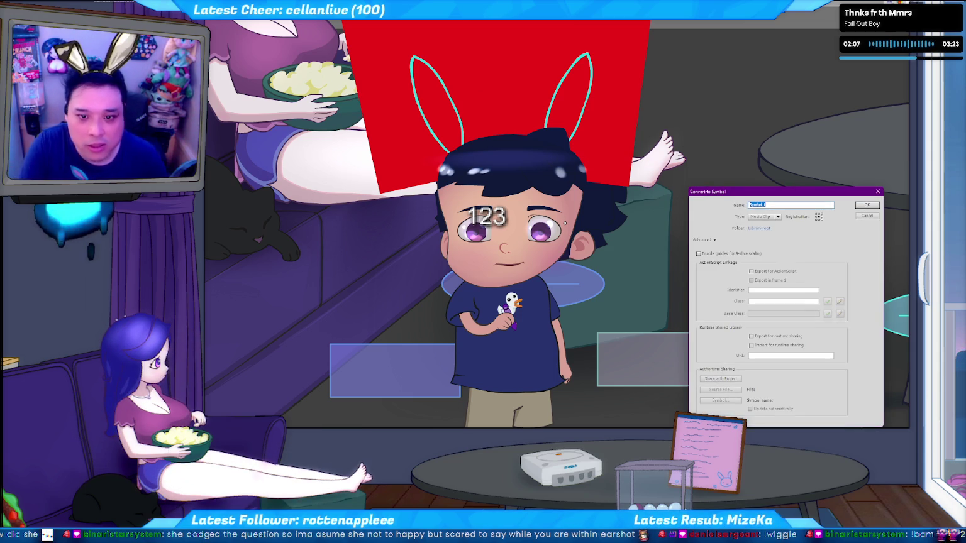
pyautogui.write('ac')
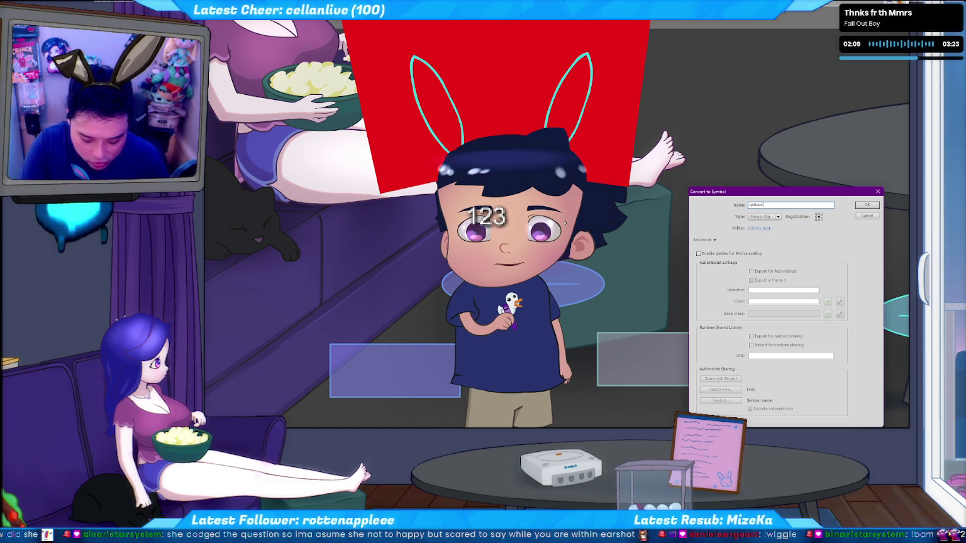
pyautogui.write('-')
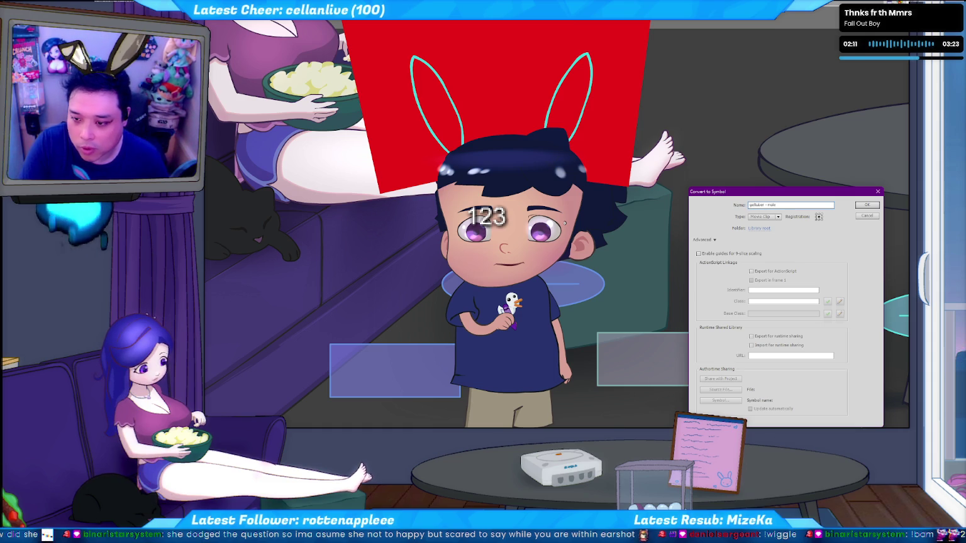
pyautogui.write(' f')
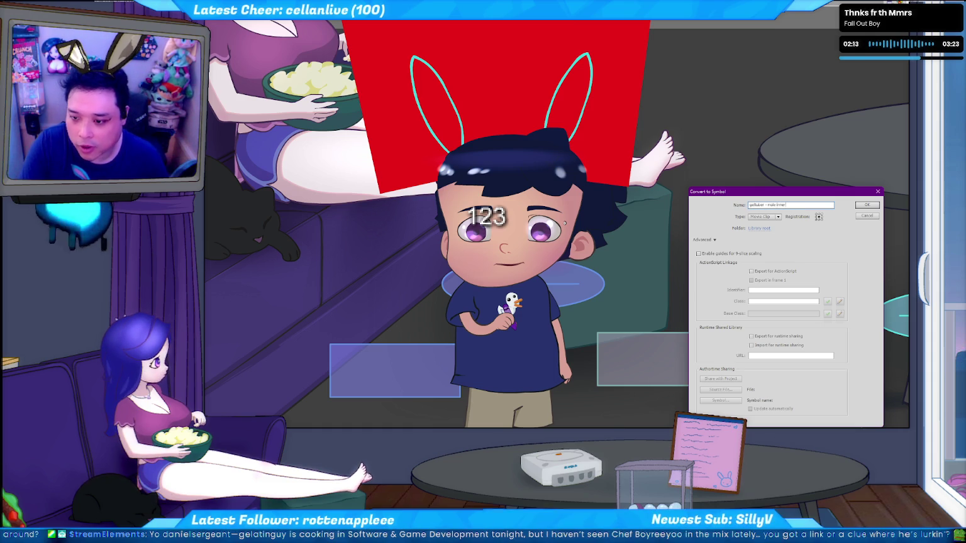
pyautogui.press('Return')
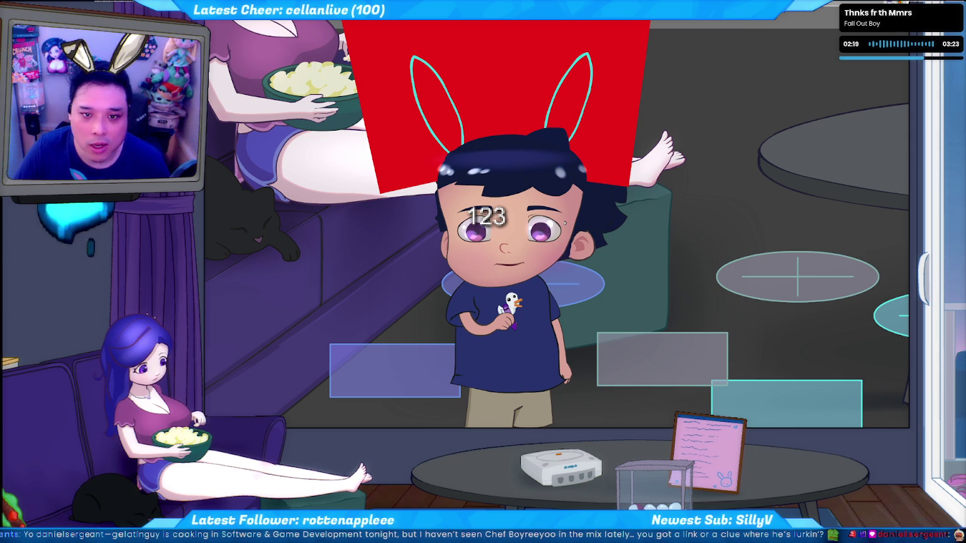
# Bend the custom ease curve's start and finish handles and apply it
pyautogui.rightClick(318, 20)
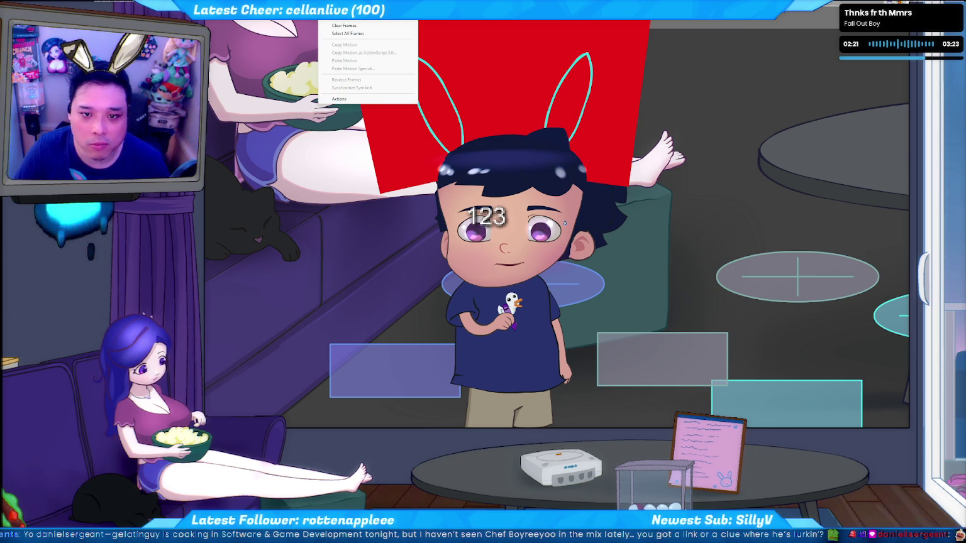
pyautogui.press('Escape')
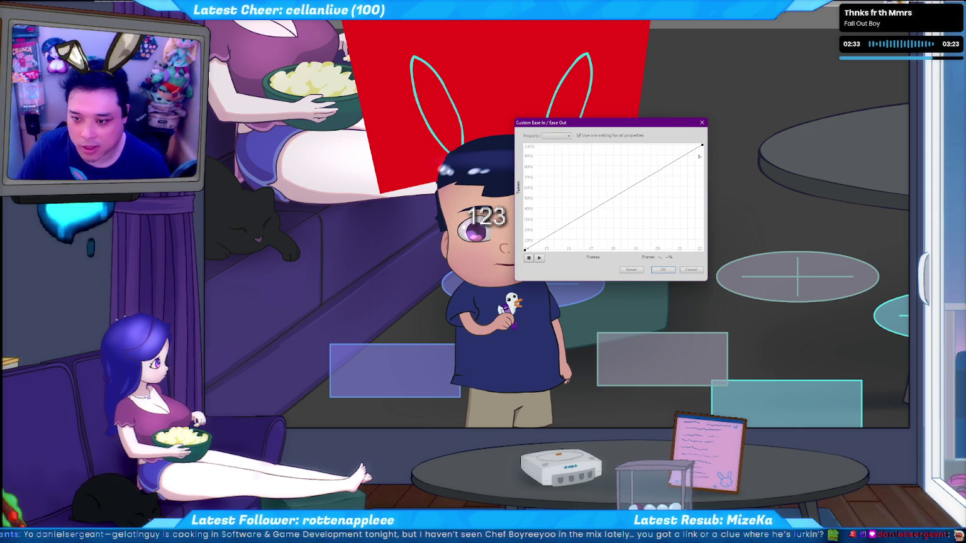
pyautogui.moveTo(640, 186); pyautogui.dragTo(644, 181)
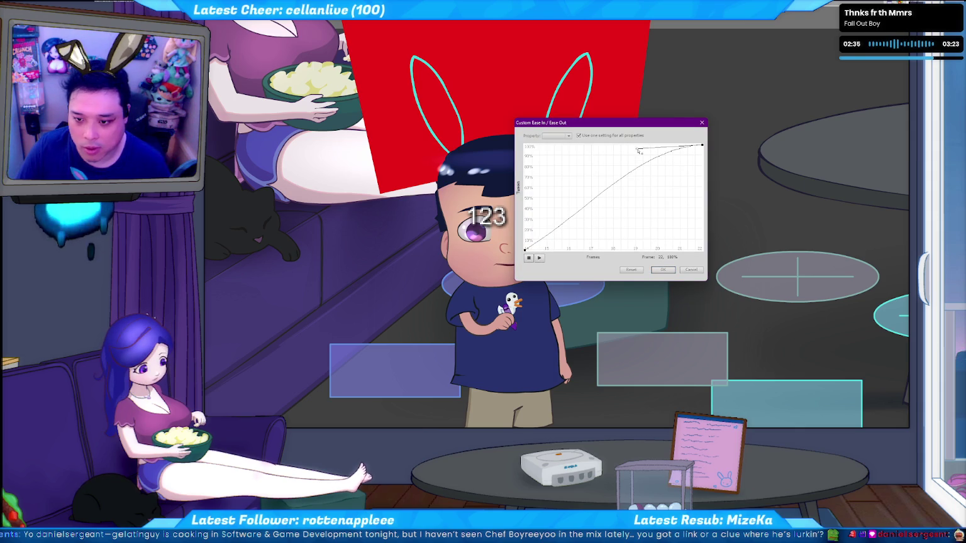
pyautogui.moveTo(526, 250); pyautogui.dragTo(584, 219)
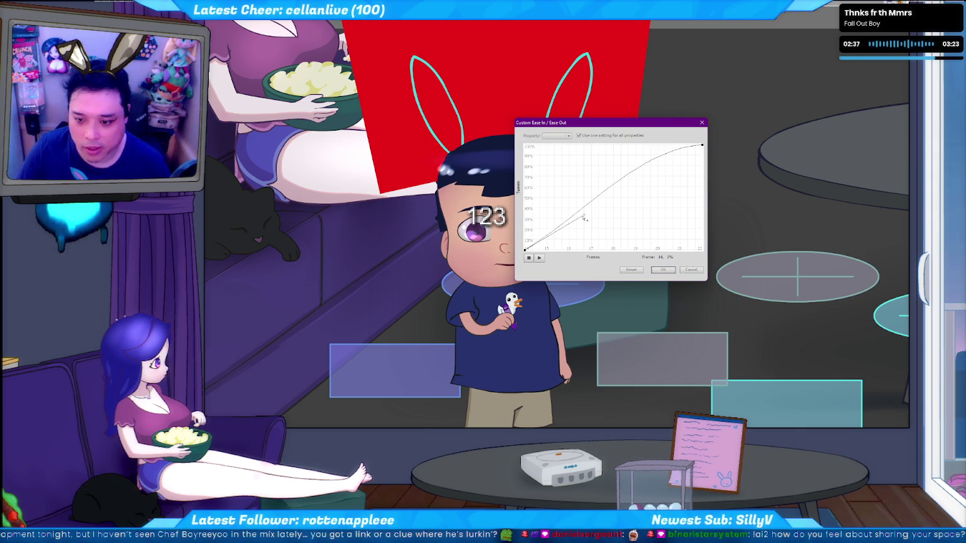
pyautogui.click(663, 269)
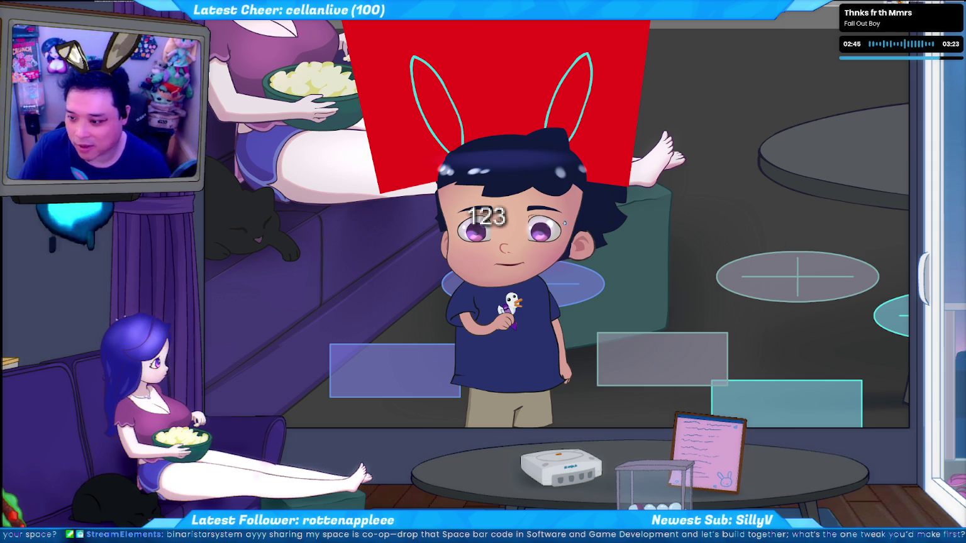
# Reshape the ease into an S-curve with a gentle finish near 100% and apply it
pyautogui.click(540, 221)
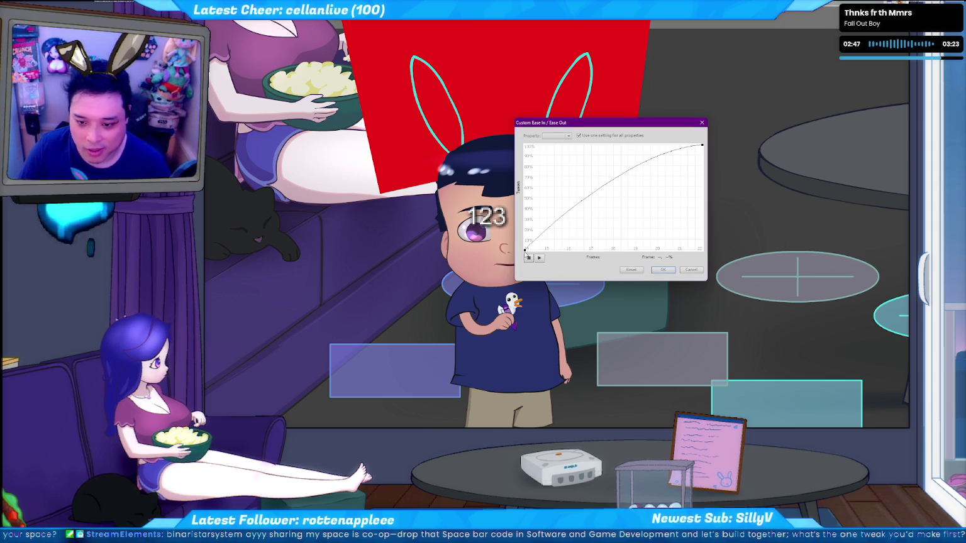
pyautogui.moveTo(526, 251); pyautogui.dragTo(581, 251)
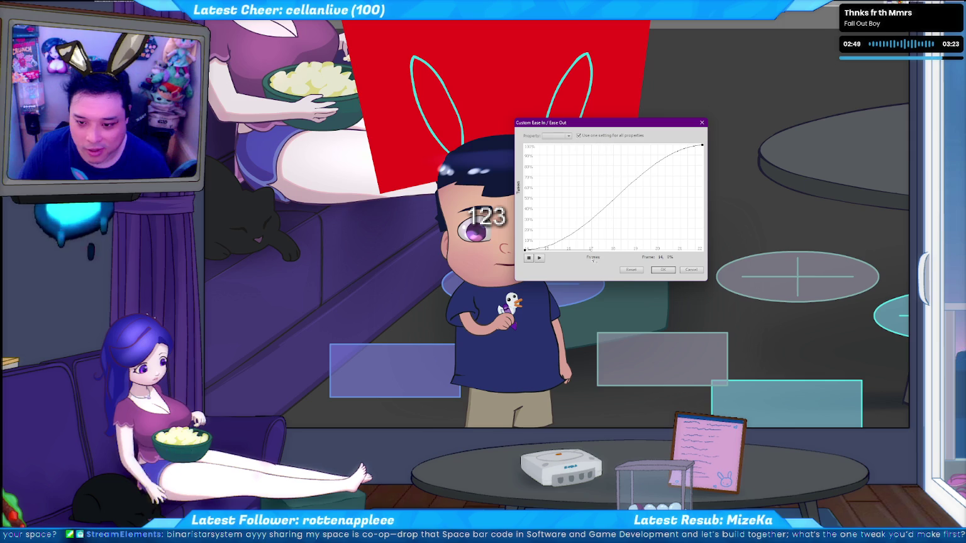
pyautogui.moveTo(702, 146)
pyautogui.mouseDown()
pyautogui.moveTo(622, 169)
pyautogui.moveTo(650, 196)
pyautogui.mouseUp()
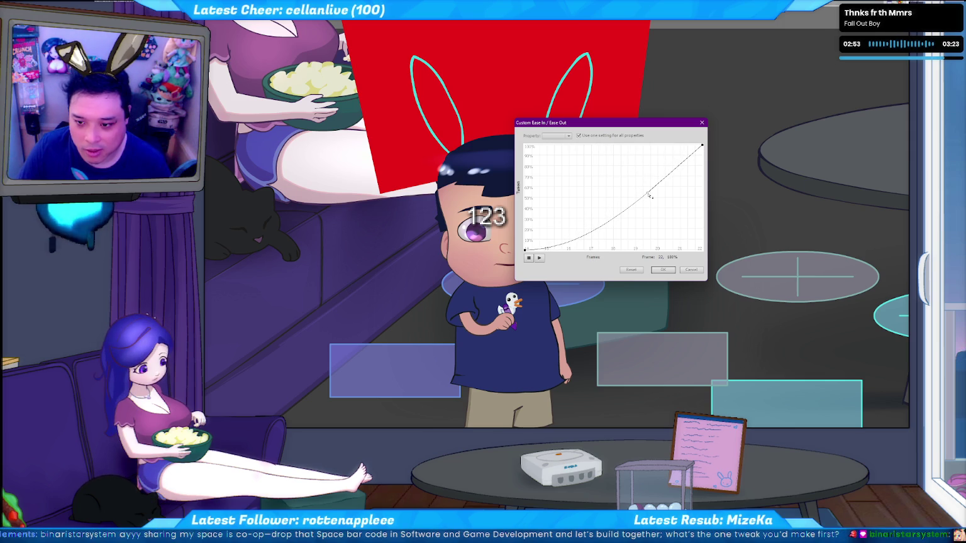
pyautogui.click(653, 270)
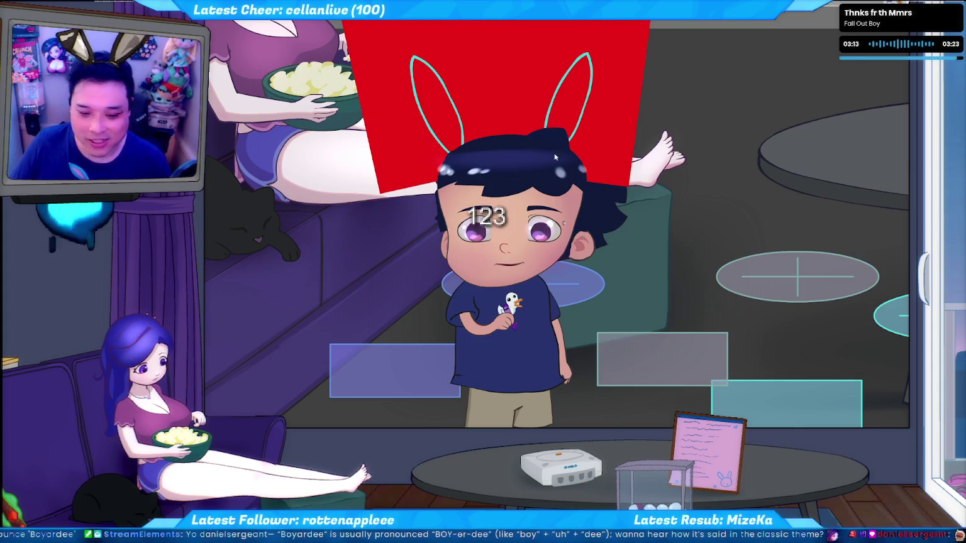
pyautogui.hotkey('alt', 'Tab')
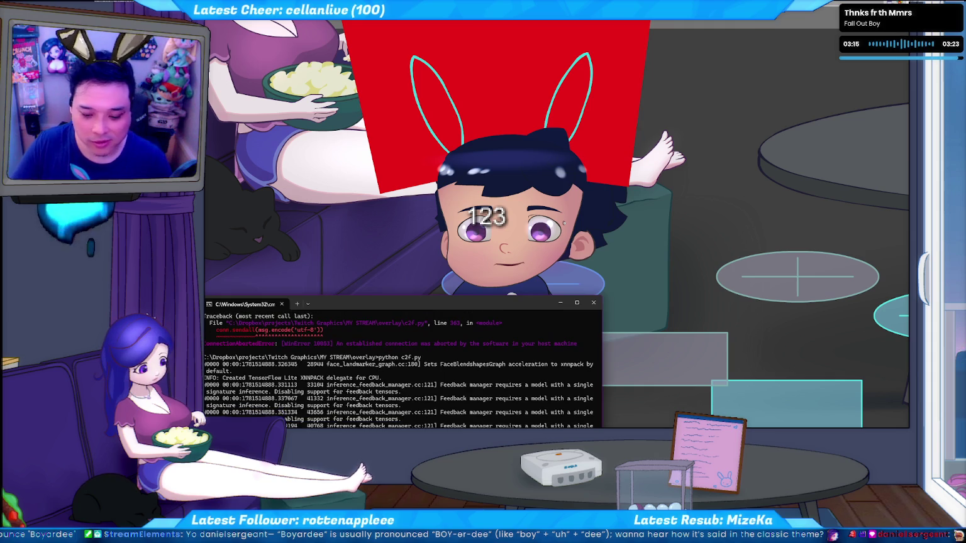
# Return to the Flash avatar document and test-run the bunny-eared avatar movie
pyautogui.hotkey('alt', 'Tab')
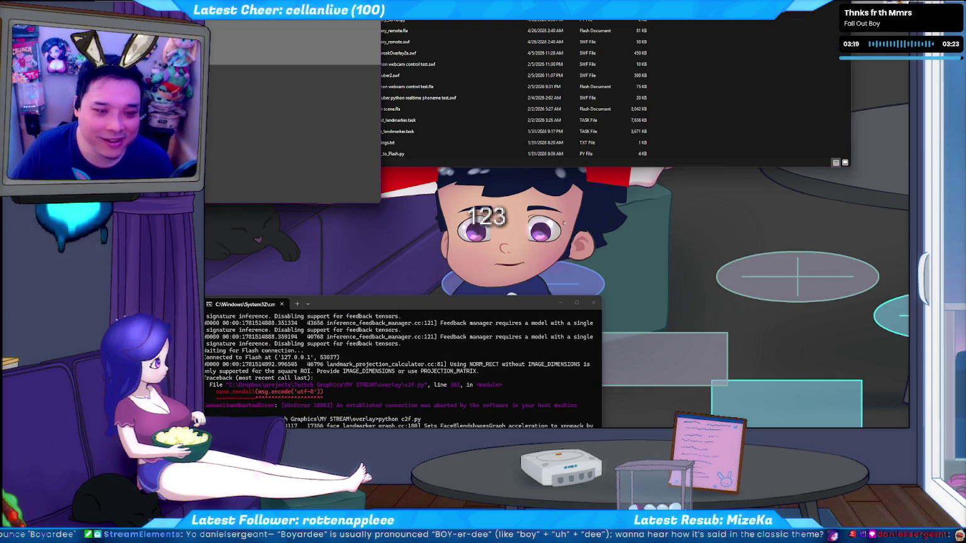
pyautogui.hotkey('alt', 'Tab')
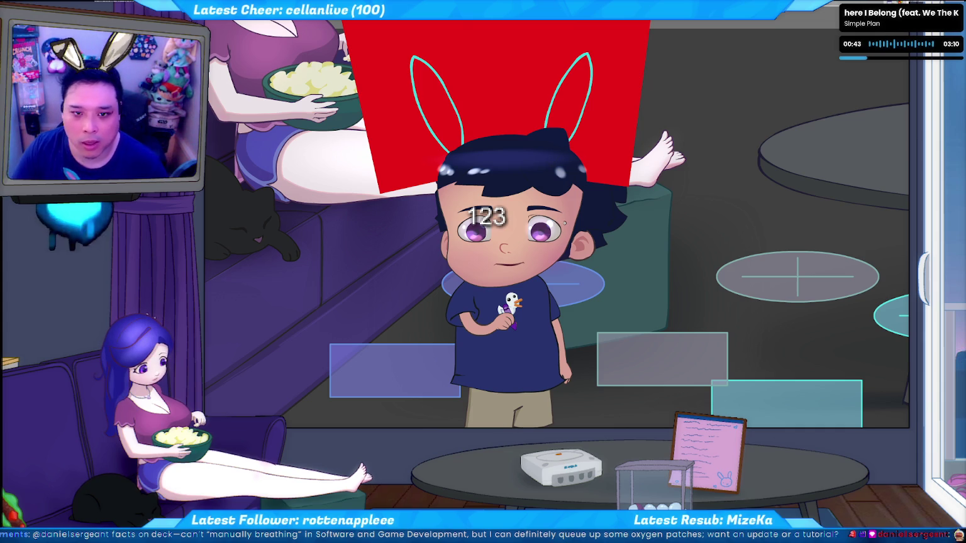
pyautogui.hotkey('ctrl', 'Return')
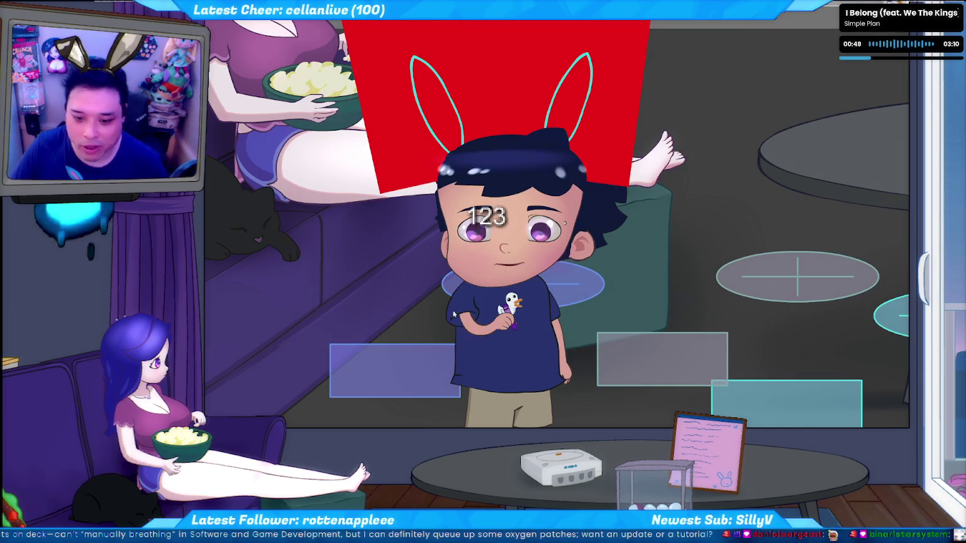
pyautogui.hotkey('alt', 'Tab')
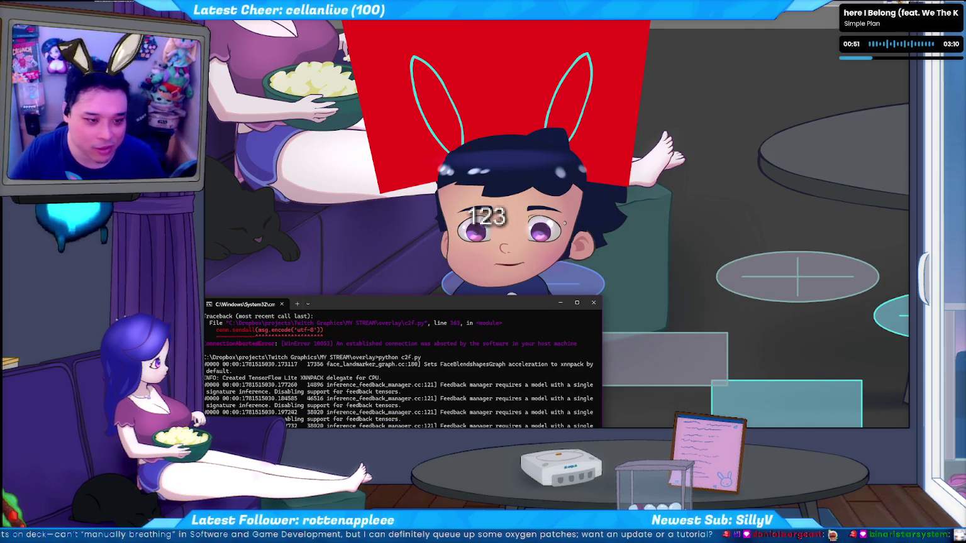
# Relaunch the avatar SWF from the project folder, allow its network access, and maximize the player
pyautogui.hotkey('alt', 'Tab')
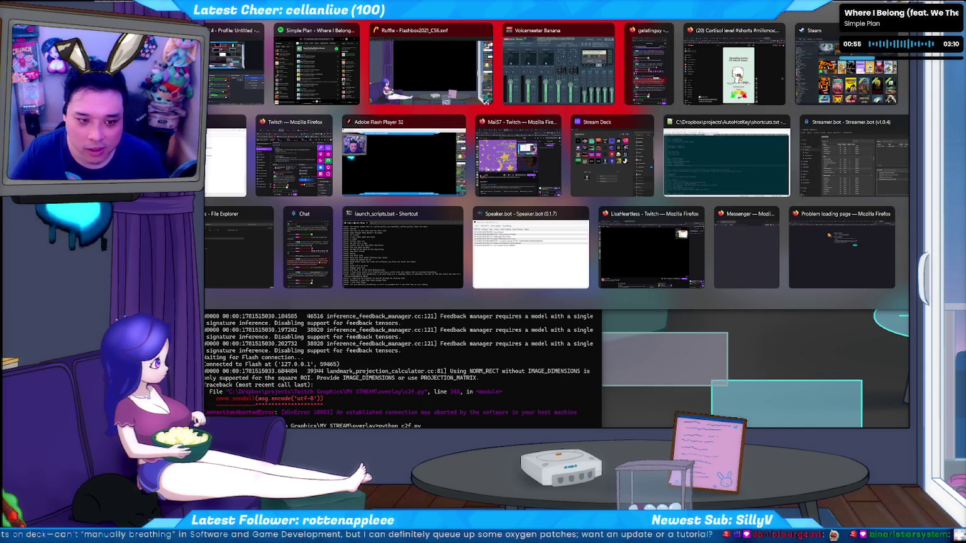
pyautogui.hotkey('alt', 'Tab')
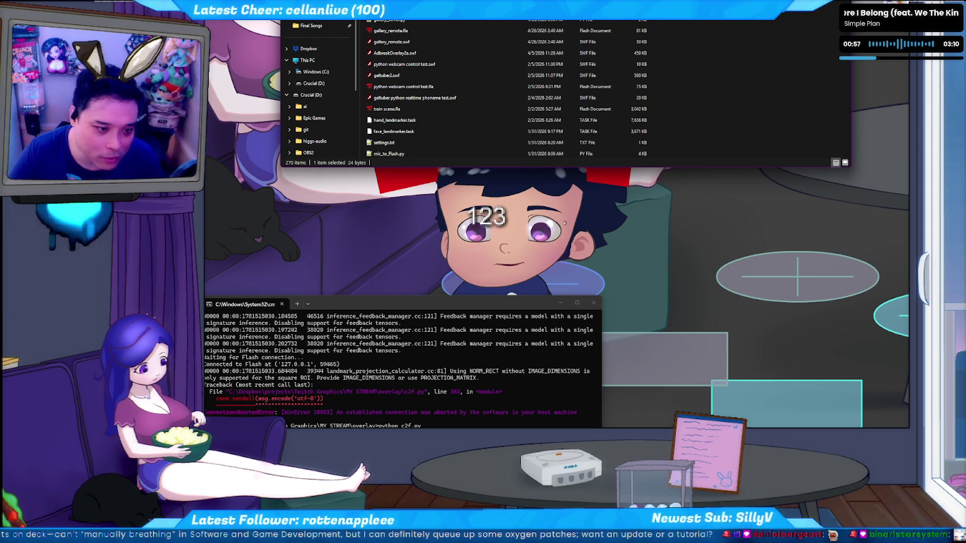
pyautogui.press('Return')
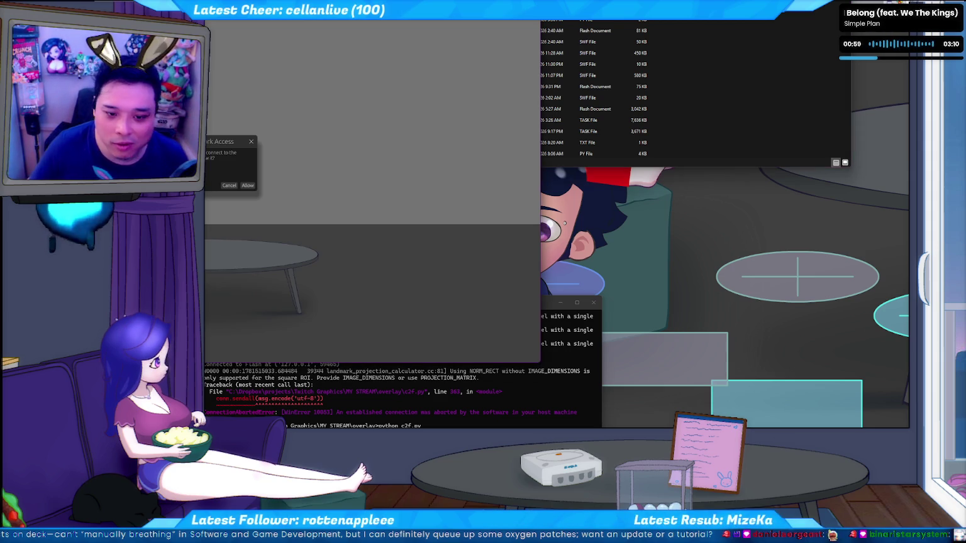
pyautogui.click(247, 185)
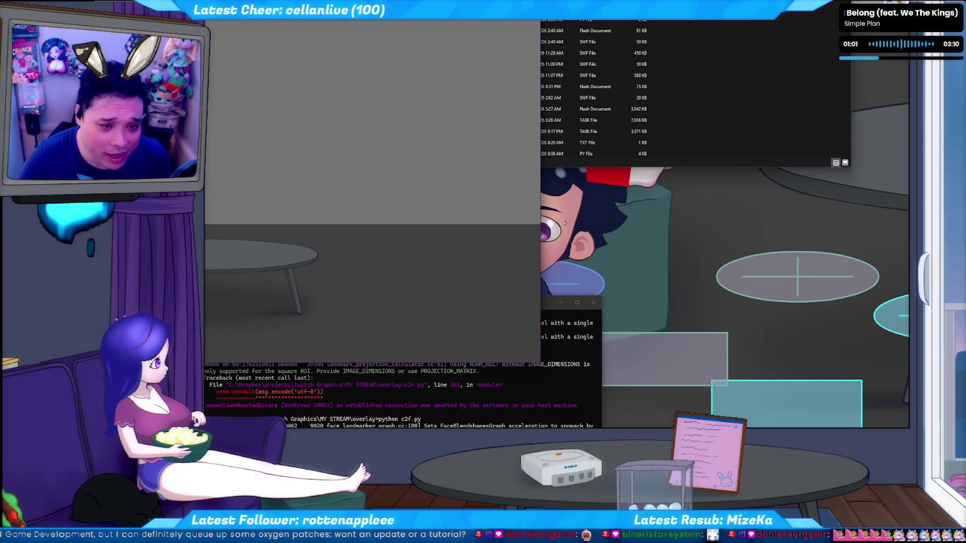
pyautogui.doubleClick(414, 24)
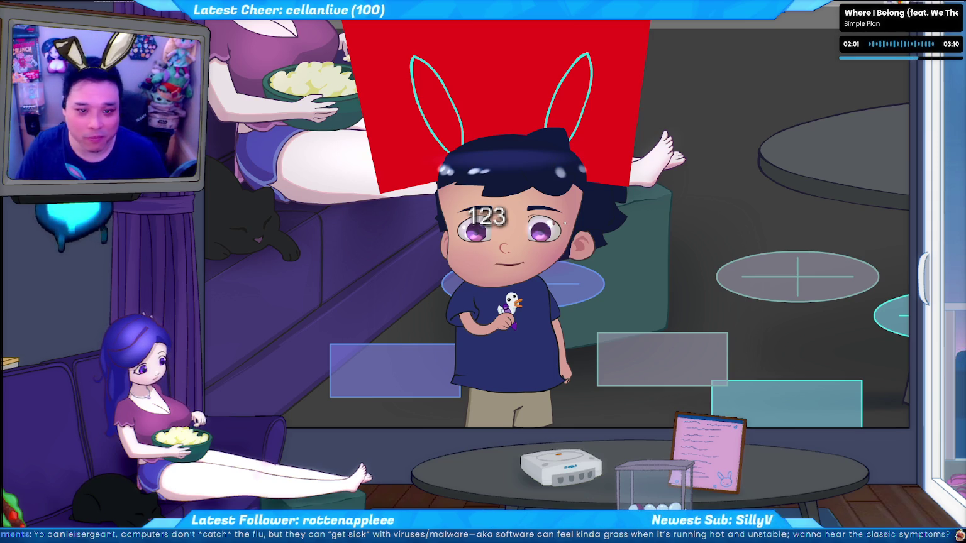
# In the avatar's ActionScript, search for 'mole' to reach the mcMole.gotoAndStop line
pyautogui.hotkey('alt', 'Tab')
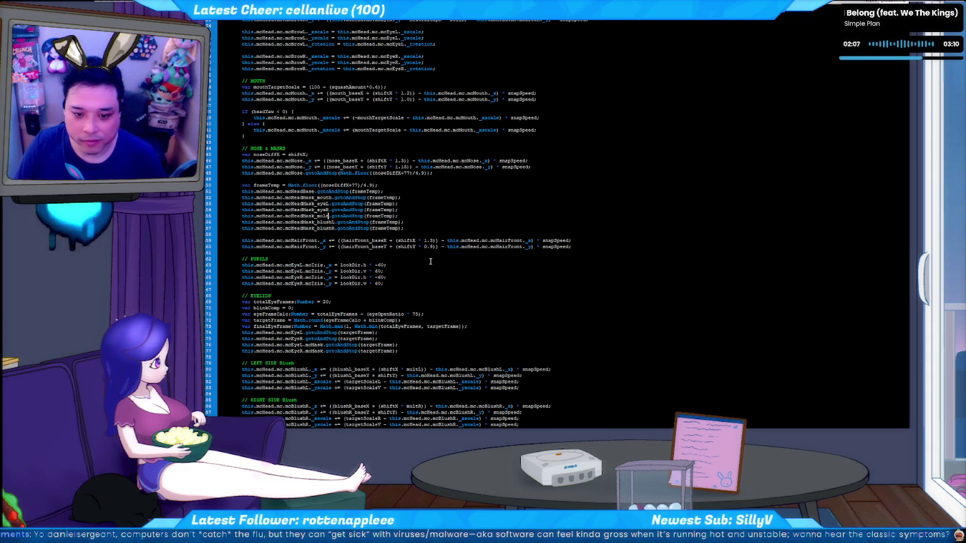
pyautogui.scroll(-7, 434, 218)
pyautogui.hotkey('ctrl', 'f')
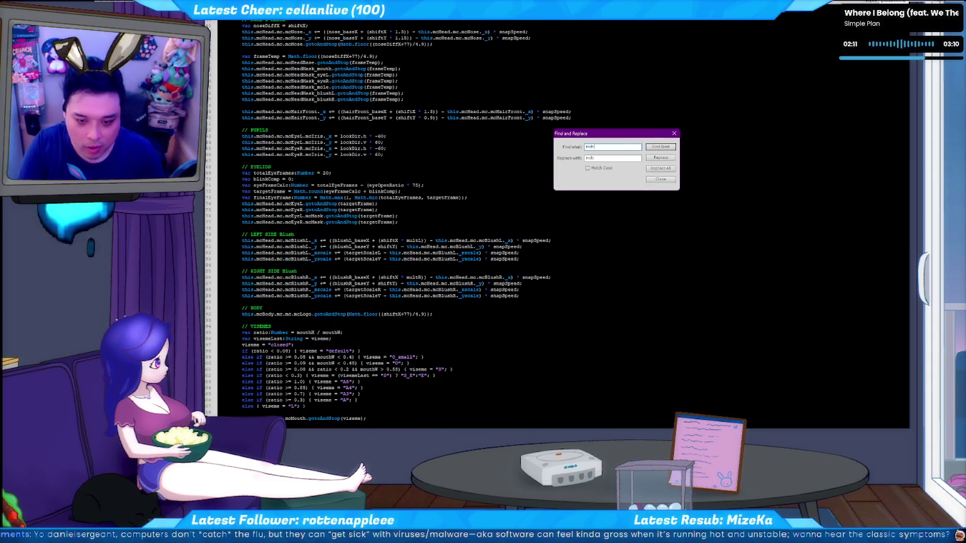
pyautogui.press('Return')
pyautogui.press('Escape')
pyautogui.press('F3')
pyautogui.press('F3')
pyautogui.press('F3')
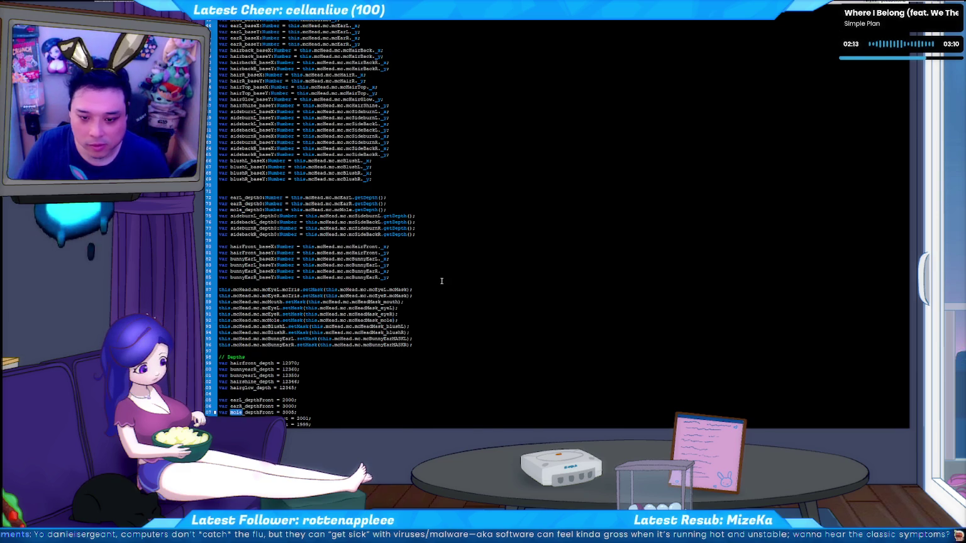
pyautogui.press('F3')
pyautogui.press('F3')
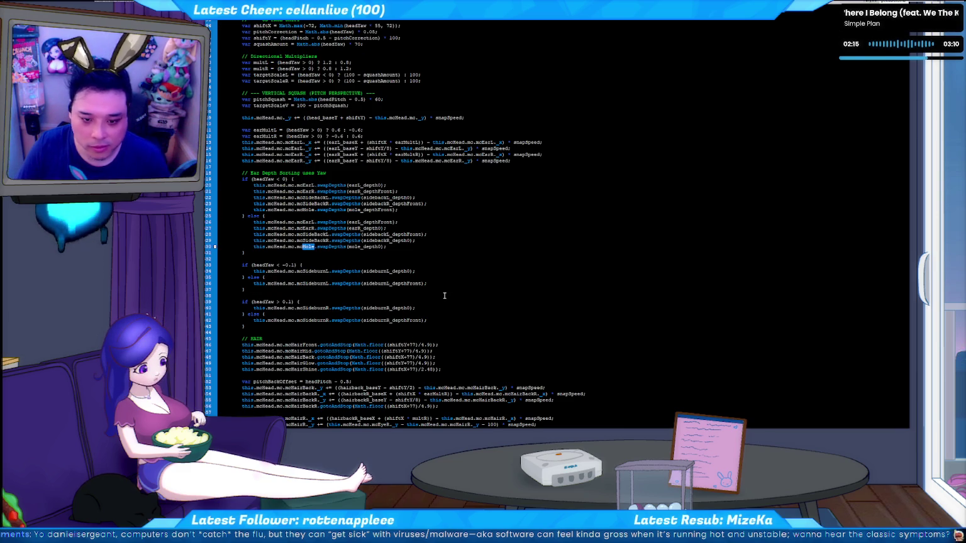
pyautogui.press('F3')
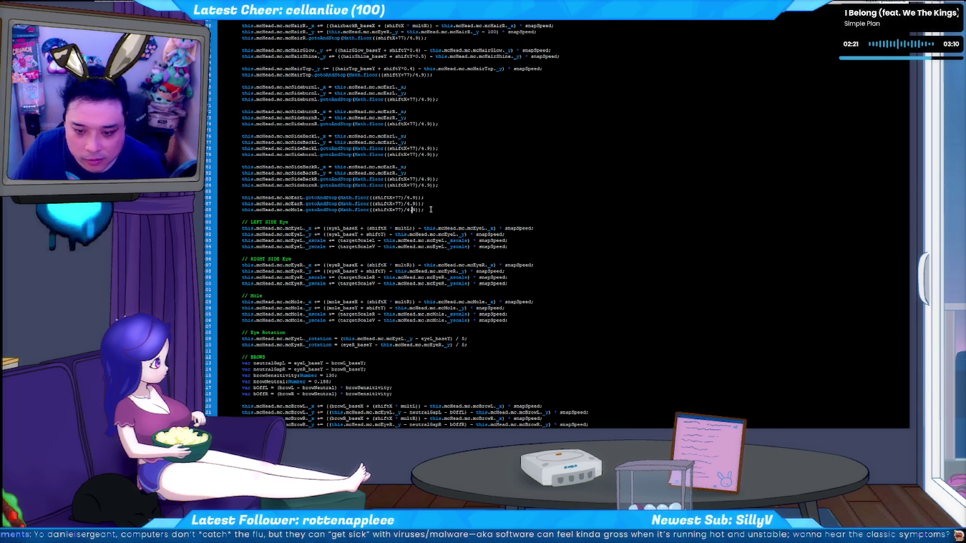
# Locate the 2.48 divisor on the hair shine line for reference
pyautogui.scroll(-6, 444, 214)
pyautogui.scroll(-7, 444, 214)
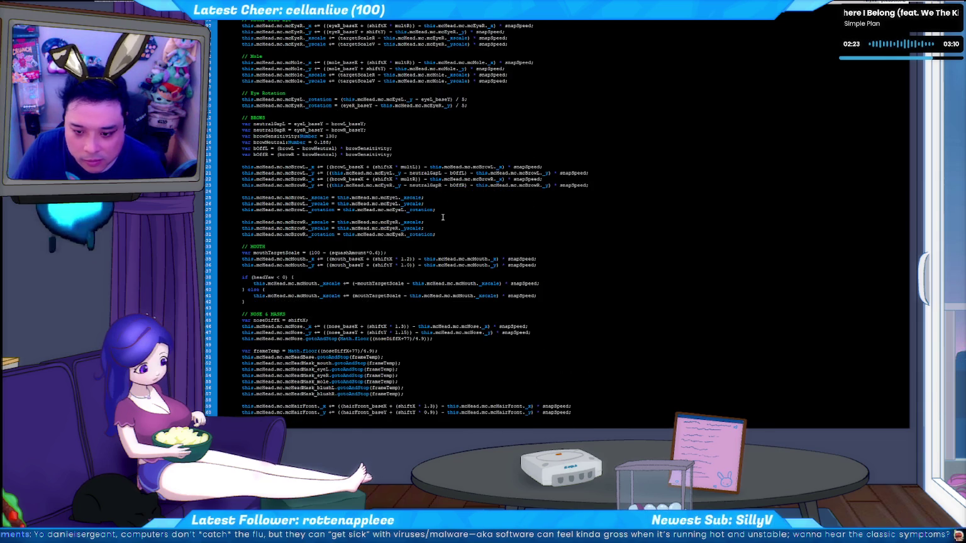
pyautogui.scroll(-6, 443, 217)
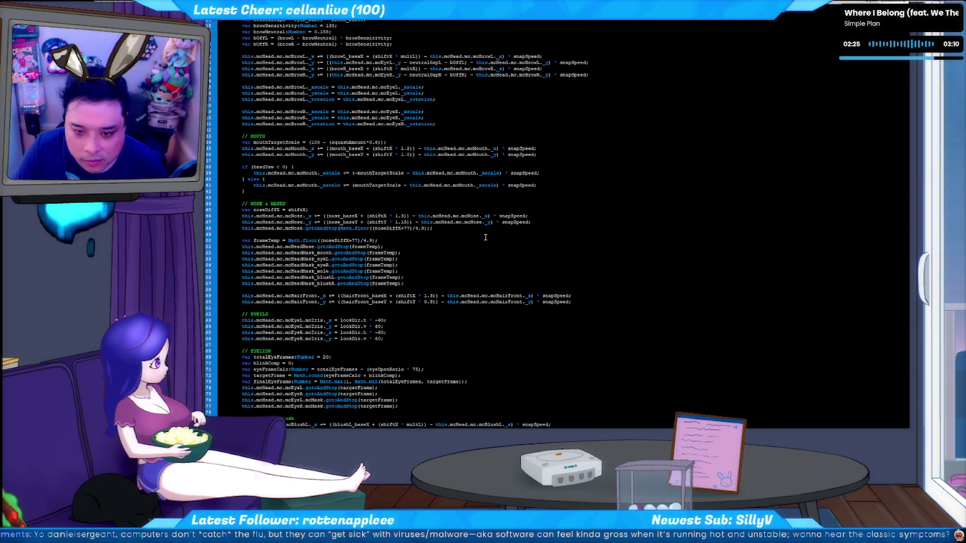
pyautogui.scroll(-2, 485, 237)
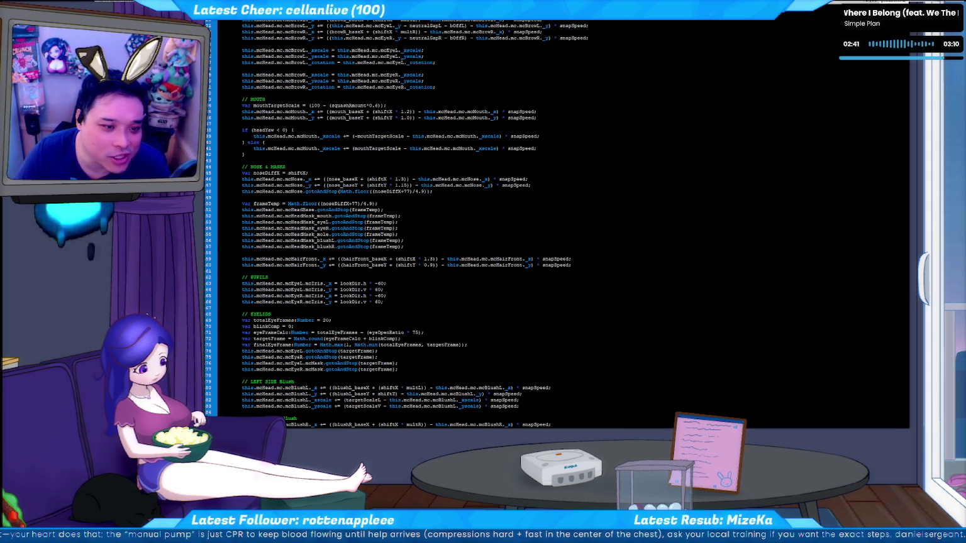
pyautogui.scroll(-1, 459, 215)
pyautogui.scroll(-1, 478, 240)
pyautogui.scroll(-2, 503, 264)
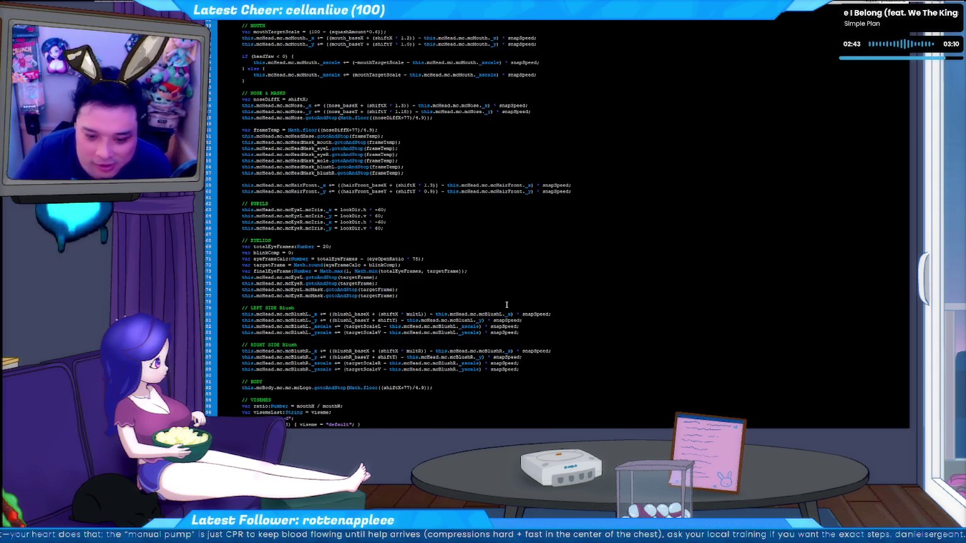
pyautogui.scroll(-3, 504, 264)
pyautogui.scroll(-4, 497, 251)
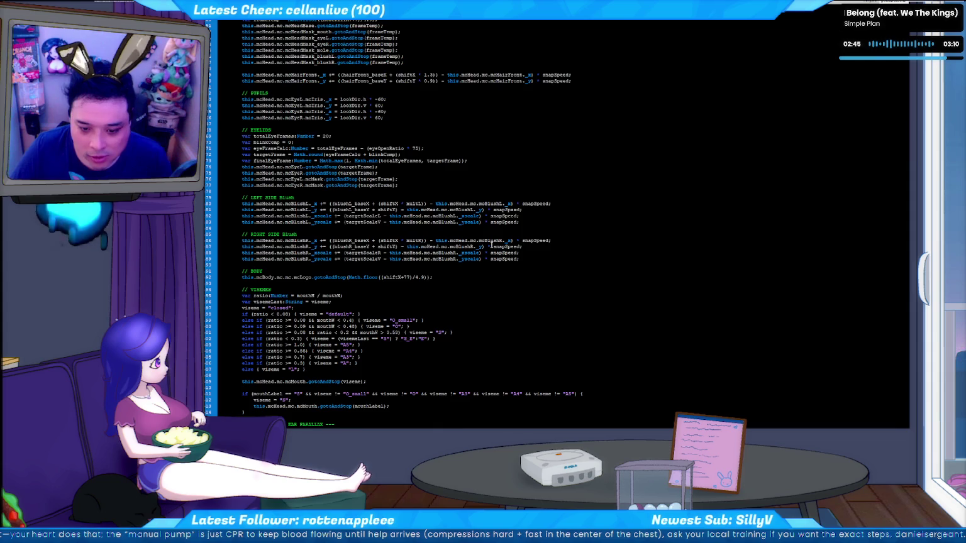
pyautogui.scroll(-5, 492, 244)
pyautogui.scroll(4, 492, 244)
pyautogui.scroll(4, 493, 251)
pyautogui.scroll(4, 497, 265)
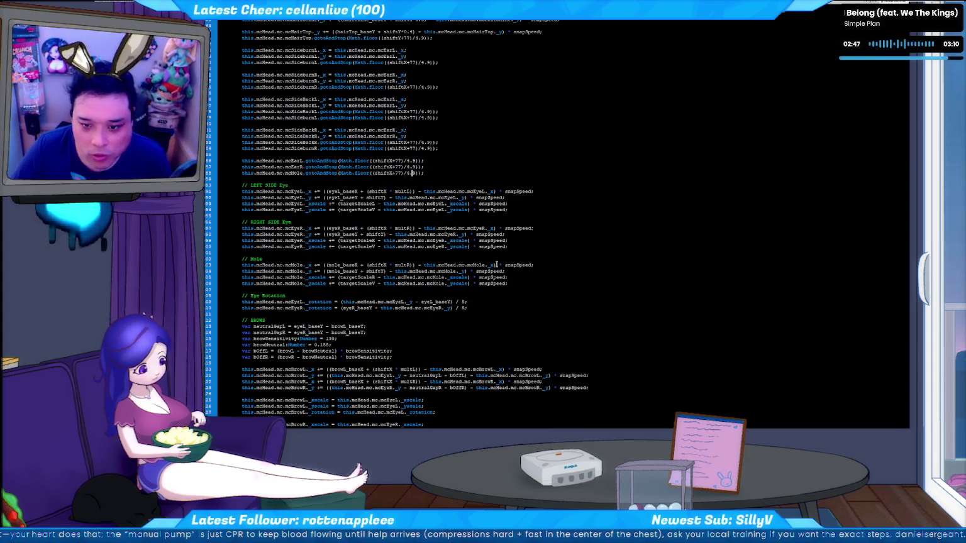
pyautogui.scroll(2, 517, 277)
pyautogui.scroll(3, 517, 277)
pyautogui.scroll(4, 518, 277)
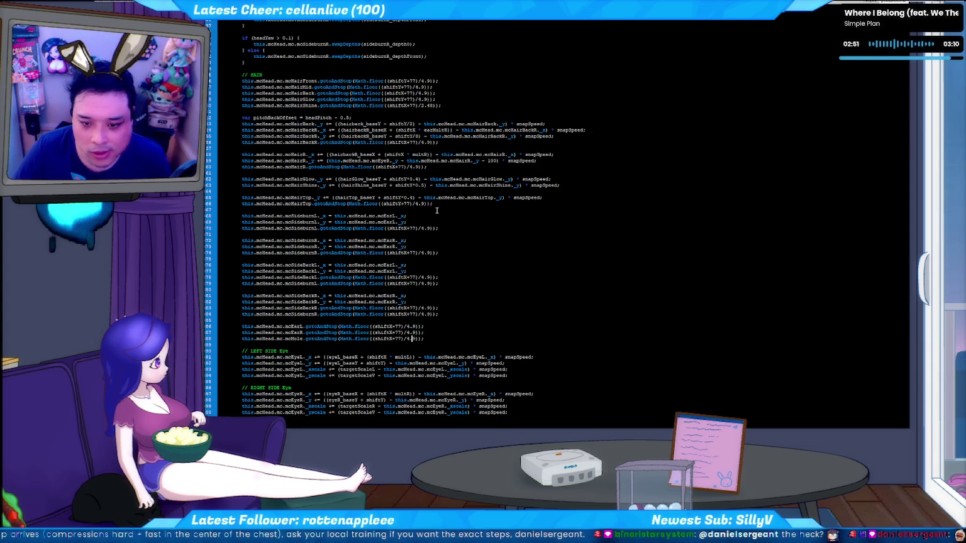
pyautogui.tripleClick(453, 106)
pyautogui.click(426, 105)
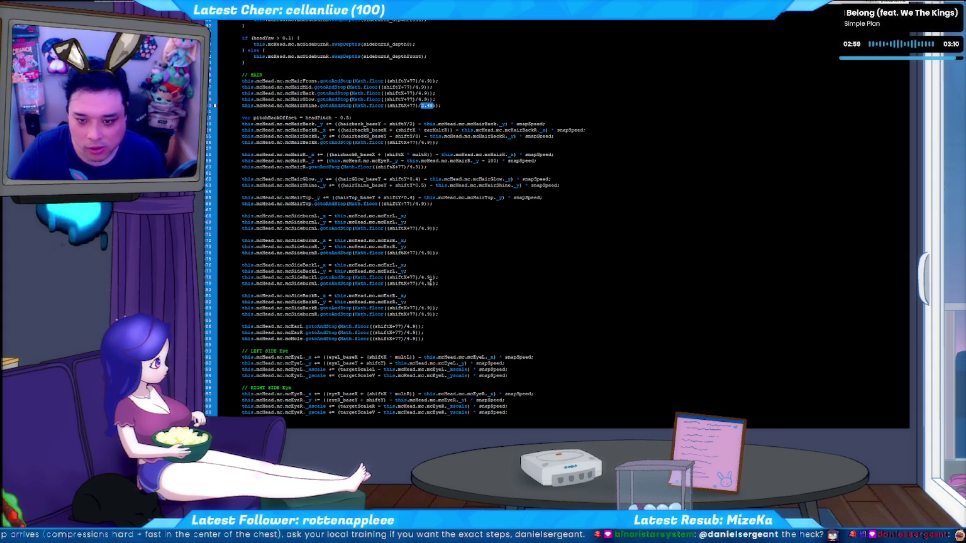
# Replace the mole's gotoAndStop divisor 4.9 with 2.48
pyautogui.scroll(-2, 429, 326)
pyautogui.doubleClick(296, 302)
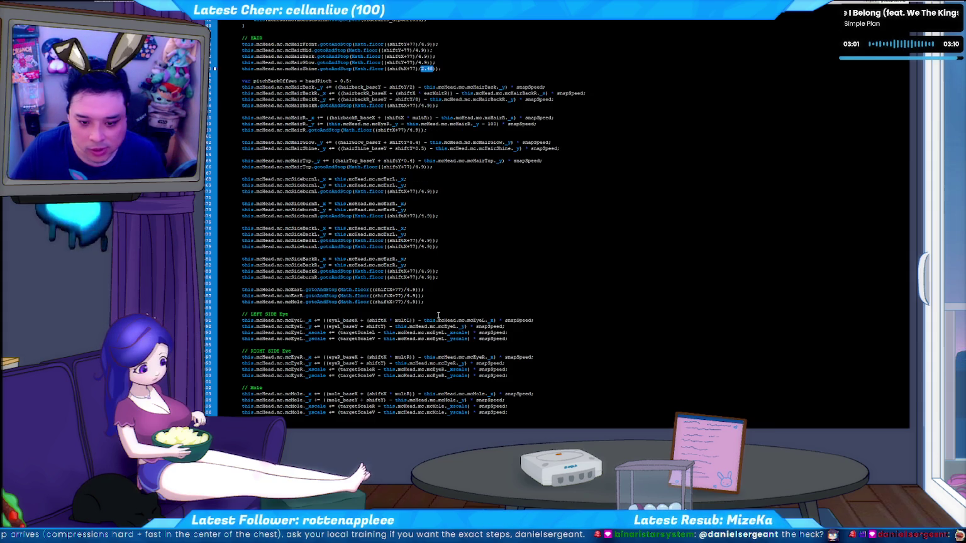
pyautogui.doubleClick(414, 302)
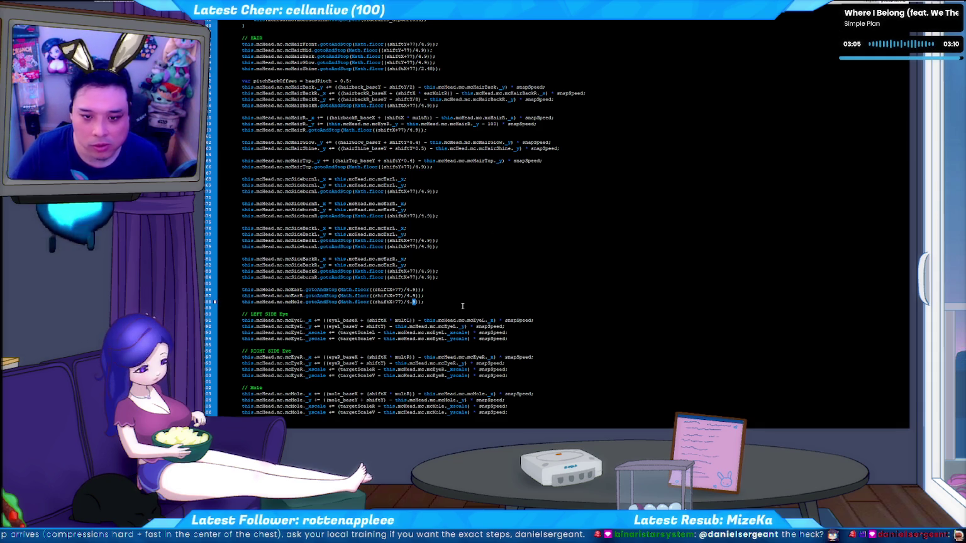
pyautogui.write('2.48')
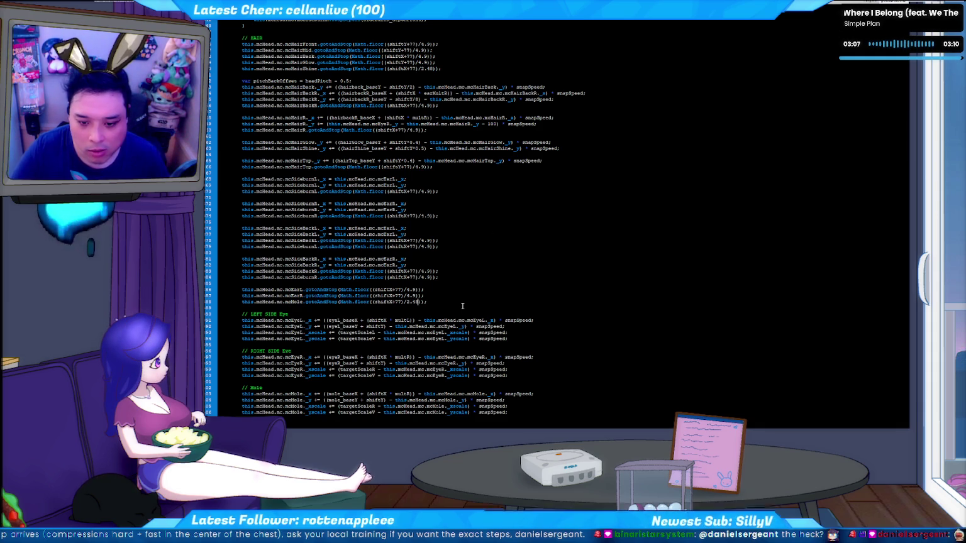
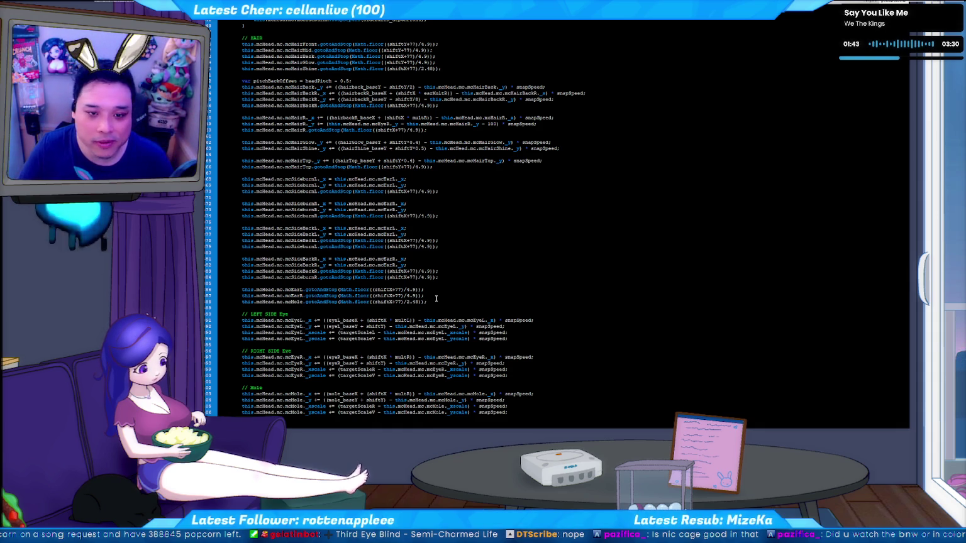
# Test the avatar movie, then launch the exported avatar .swf in the standalone Flash Player
pyautogui.hotkey('ctrl', 'Return')
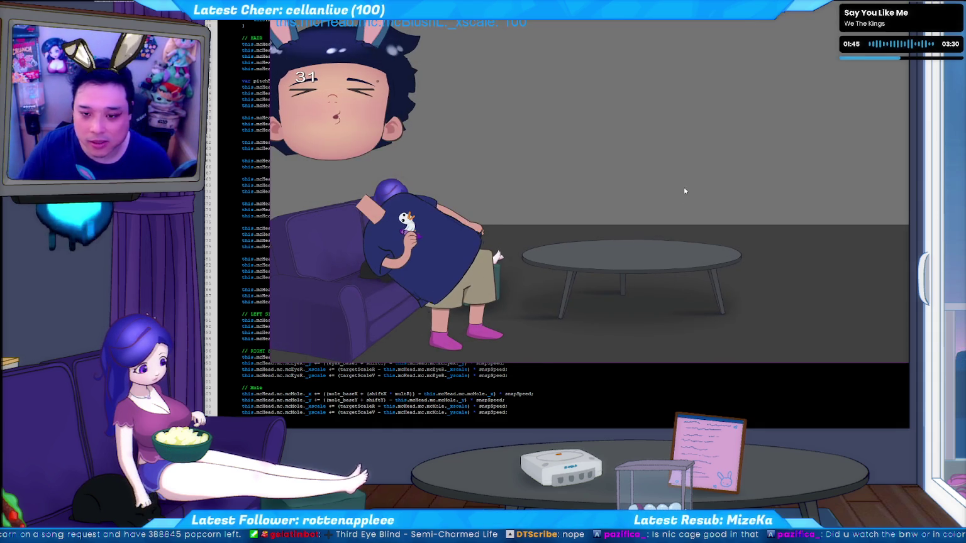
pyautogui.hotkey('ctrl', 'w')
pyautogui.hotkey('alt', 'Tab')
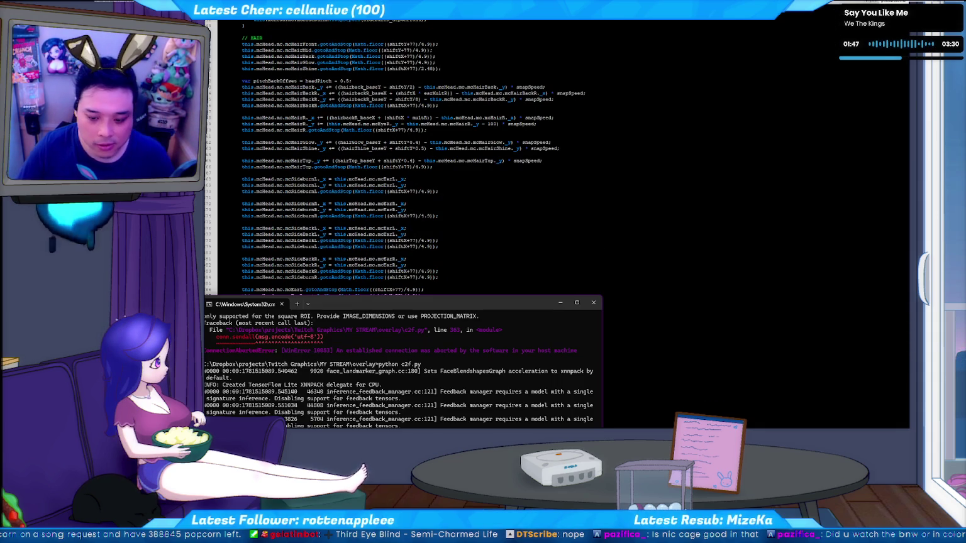
pyautogui.hotkey('alt', 'Tab')
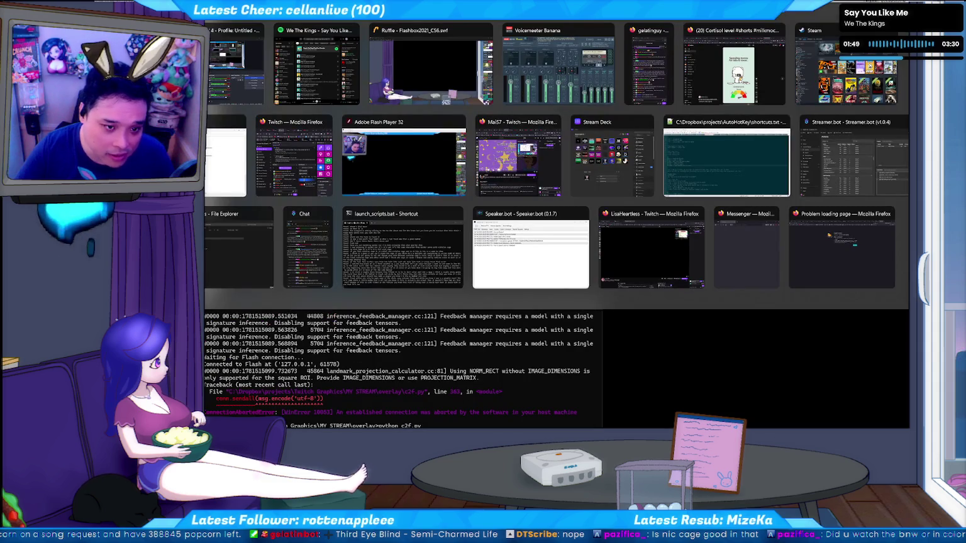
pyautogui.hotkey('alt', 'Tab')
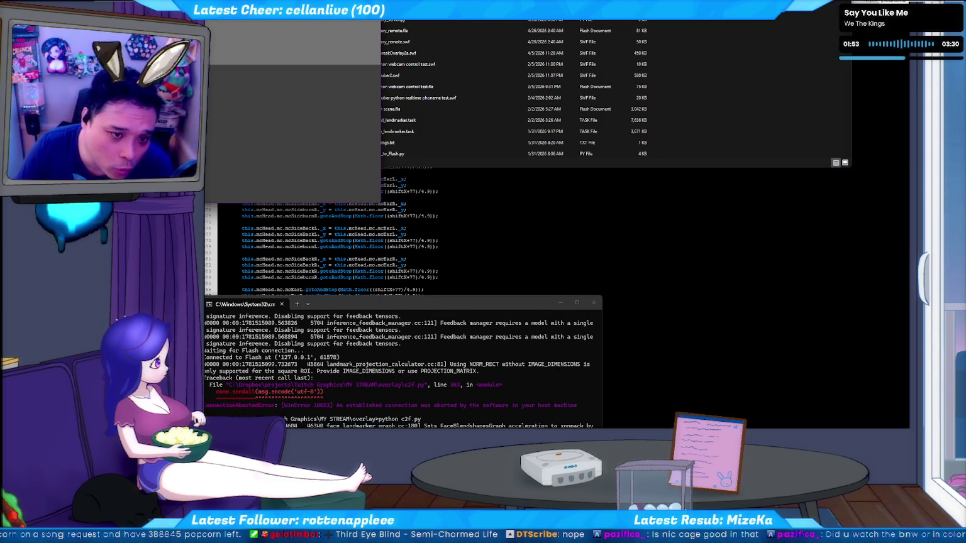
pyautogui.doubleClick(595, 76)
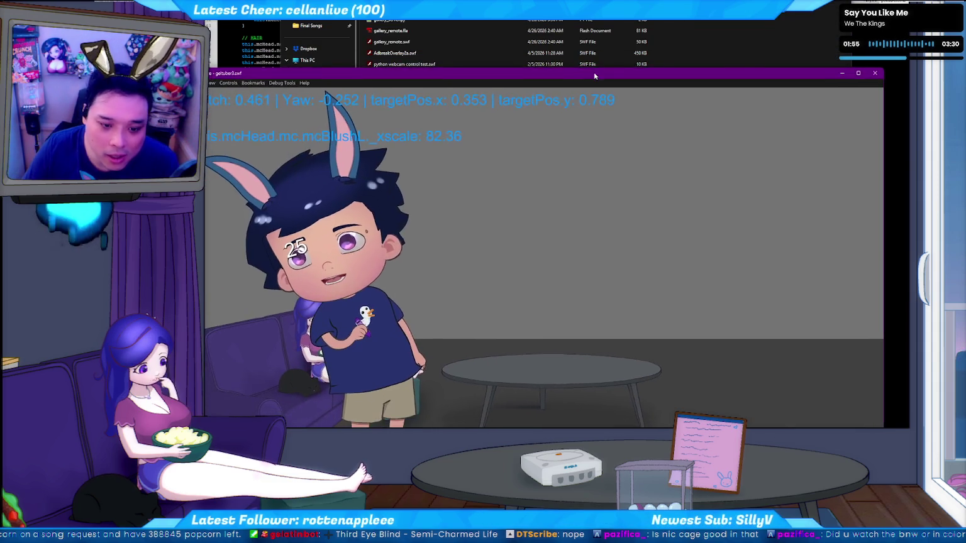
pyautogui.moveTo(595, 75); pyautogui.dragTo(587, 66)
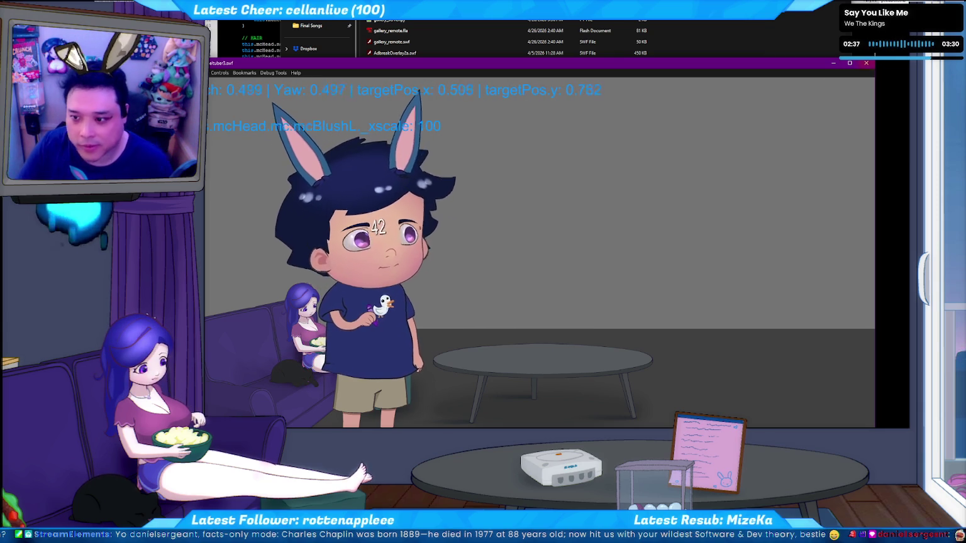
pyautogui.hotkey('alt', 'F4')
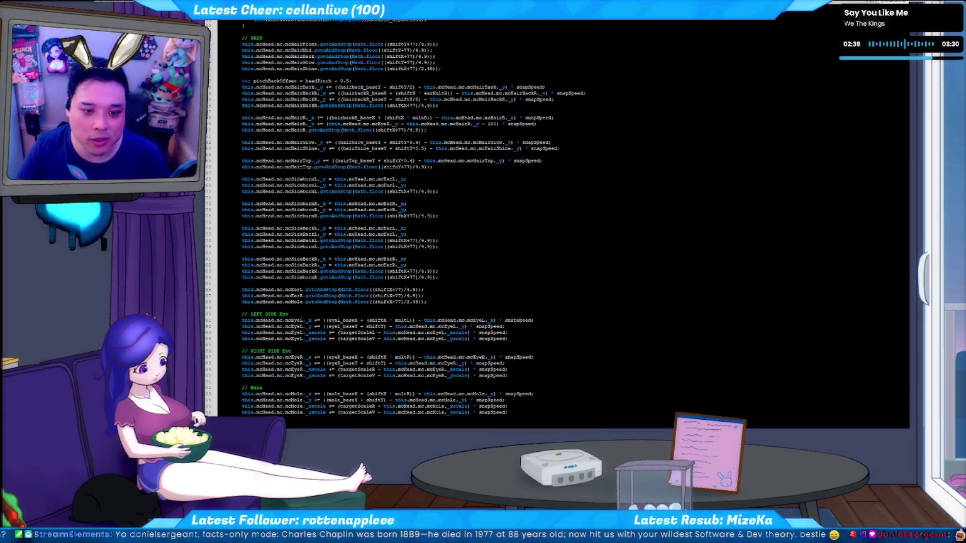
# Rerun the bunny-eared avatar .swf and choose an option from the overlay scene's context menu
pyautogui.hotkey('ctrl', 'Return')
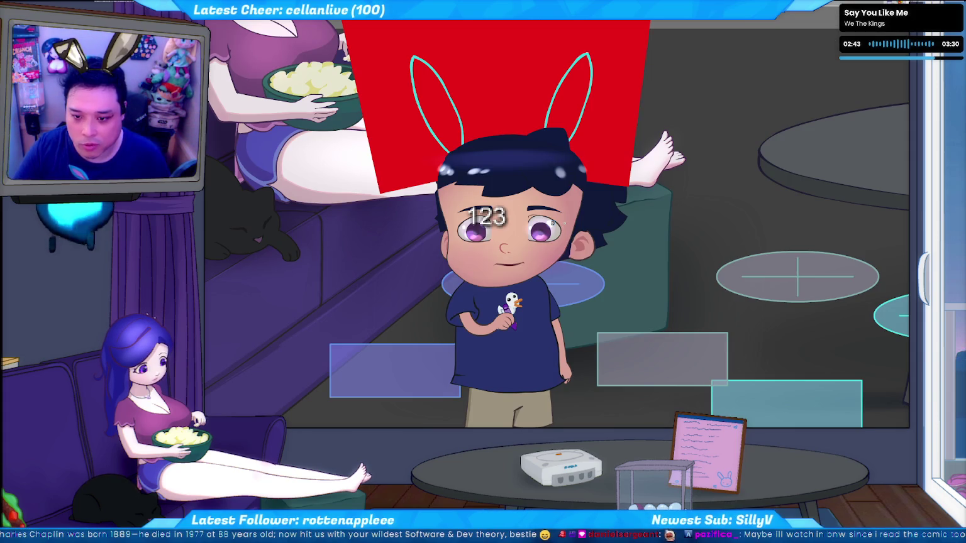
pyautogui.scroll(2, 565, 224)
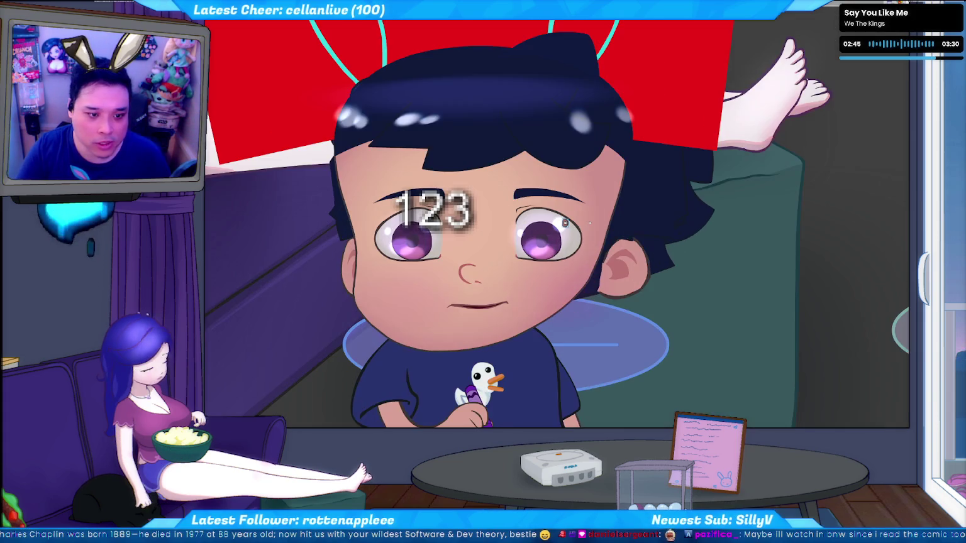
pyautogui.scroll(2, 565, 224)
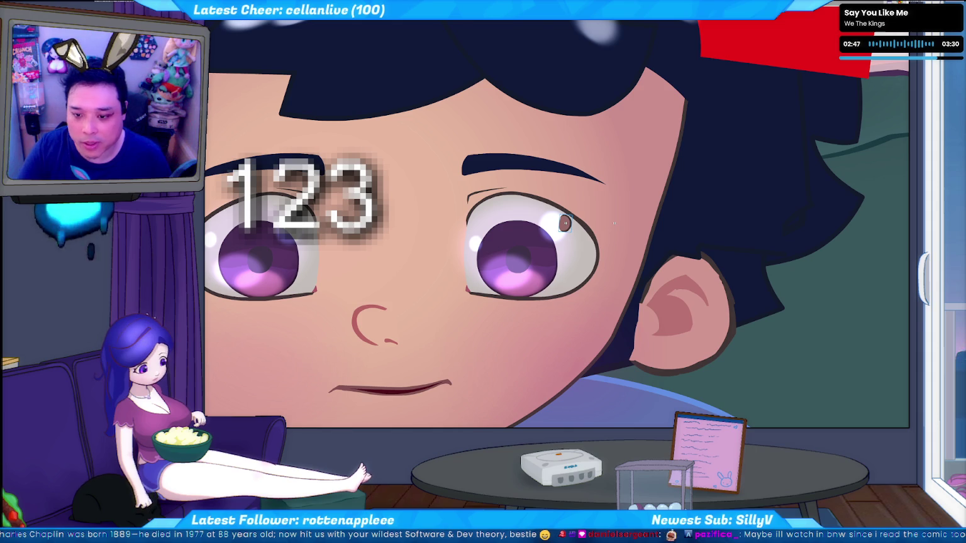
pyautogui.scroll(-2, 564, 224)
pyautogui.scroll(-2, 564, 223)
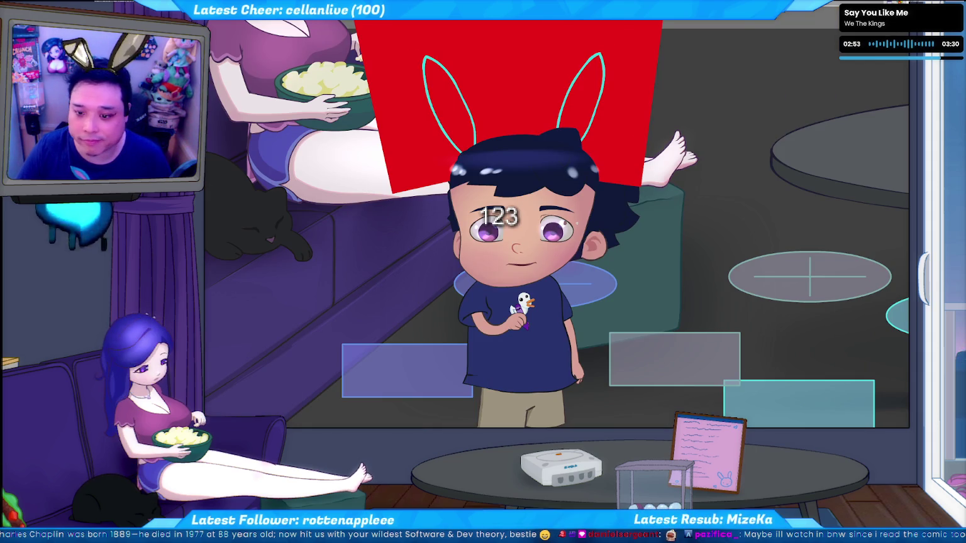
pyautogui.rightClick(564, 223)
pyautogui.click(616, 162)
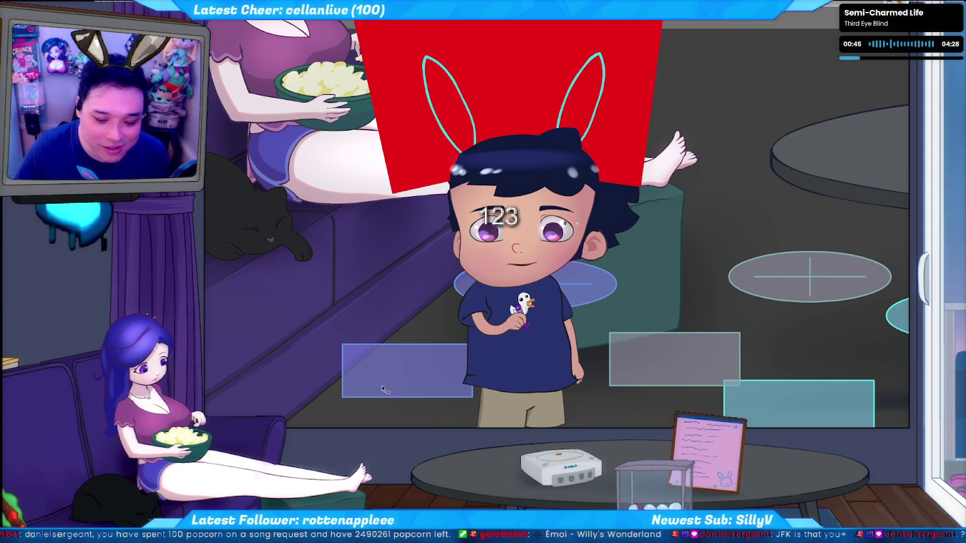
# Rerun python c2f.py in the command window and return to the avatar player window
pyautogui.hotkey('alt', 'Tab')
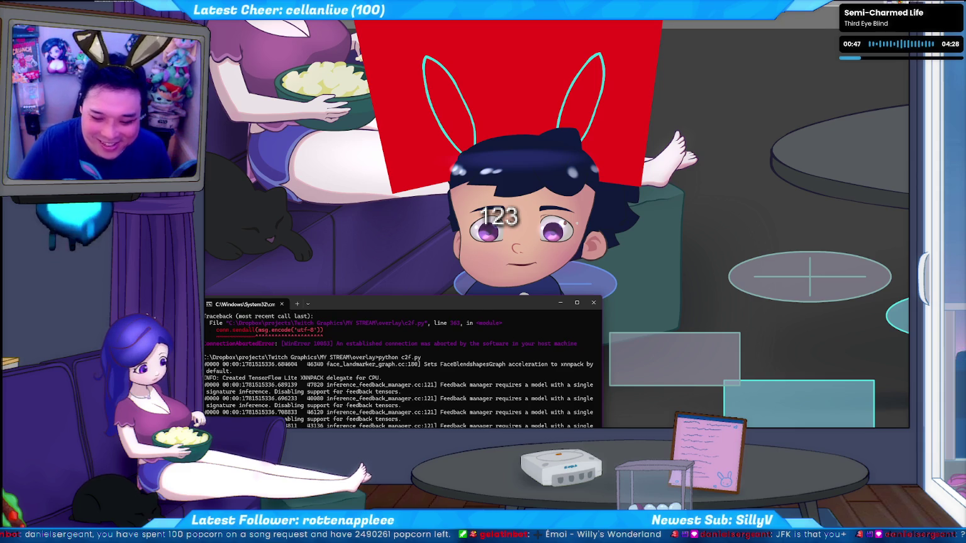
pyautogui.hotkey('alt', 'Tab')
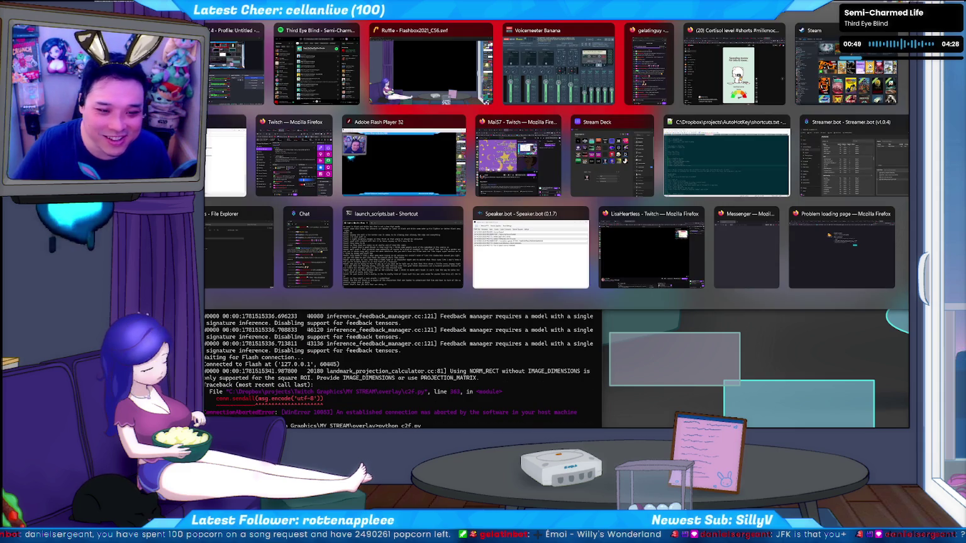
pyautogui.hotkey('alt', 'Tab')
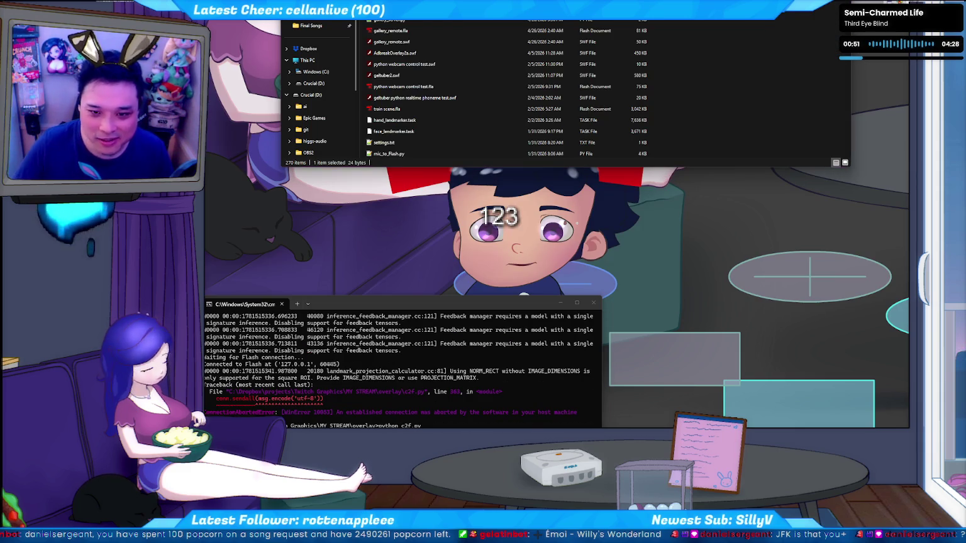
pyautogui.press('Return')
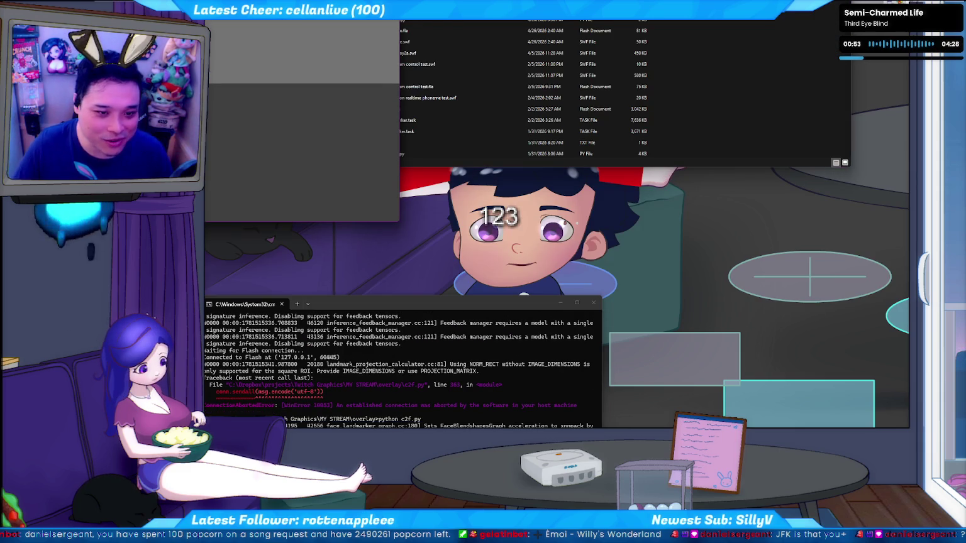
pyautogui.hotkey('alt', 'Tab')
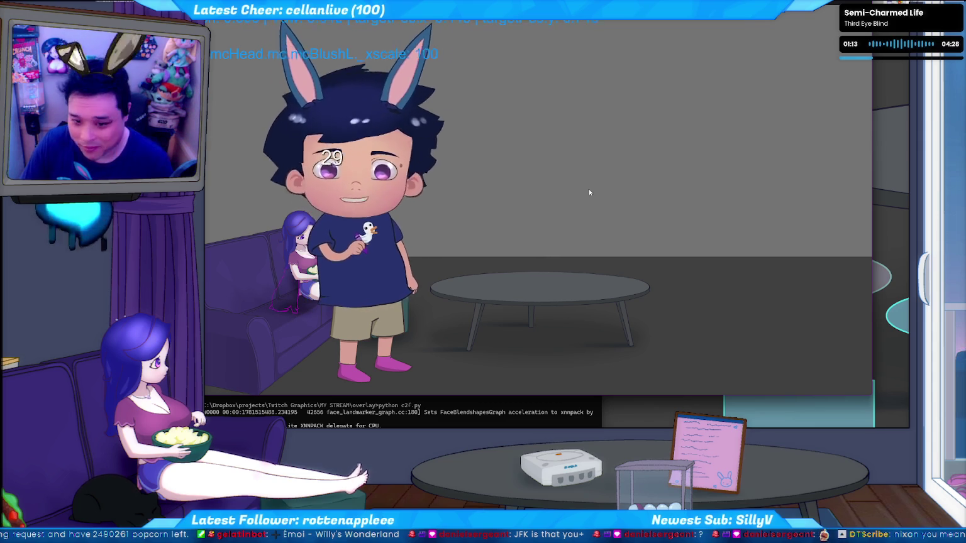
# Switch from the Flash Player avatar window back to the avatar's ActionScript code
pyautogui.click(829, 44)
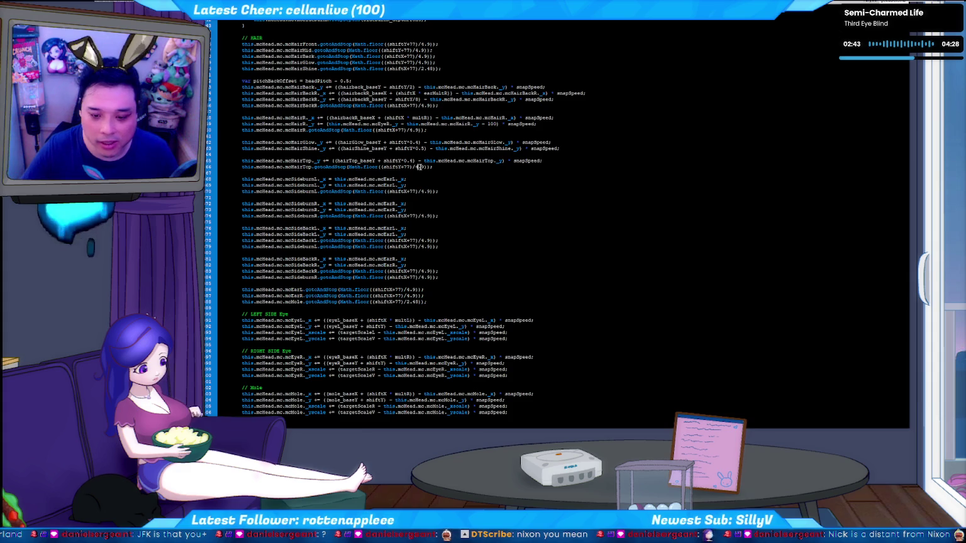
# Lower the avatar's scaleMin from 144 to 66 and scaleMax from 172 to 72
pyautogui.scroll(15, 420, 167)
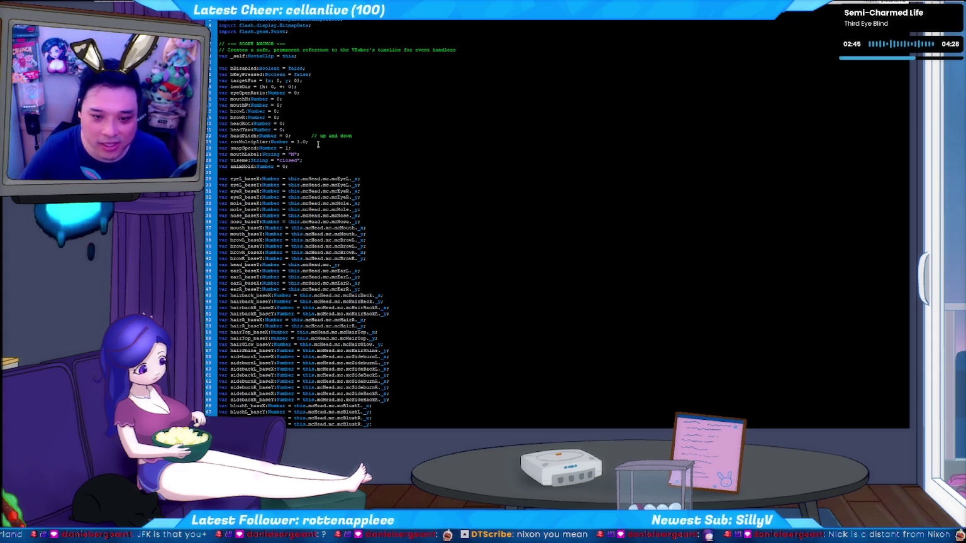
pyautogui.scroll(-5, 316, 138)
pyautogui.scroll(-5, 353, 188)
pyautogui.scroll(-5, 379, 239)
pyautogui.scroll(-5, 347, 294)
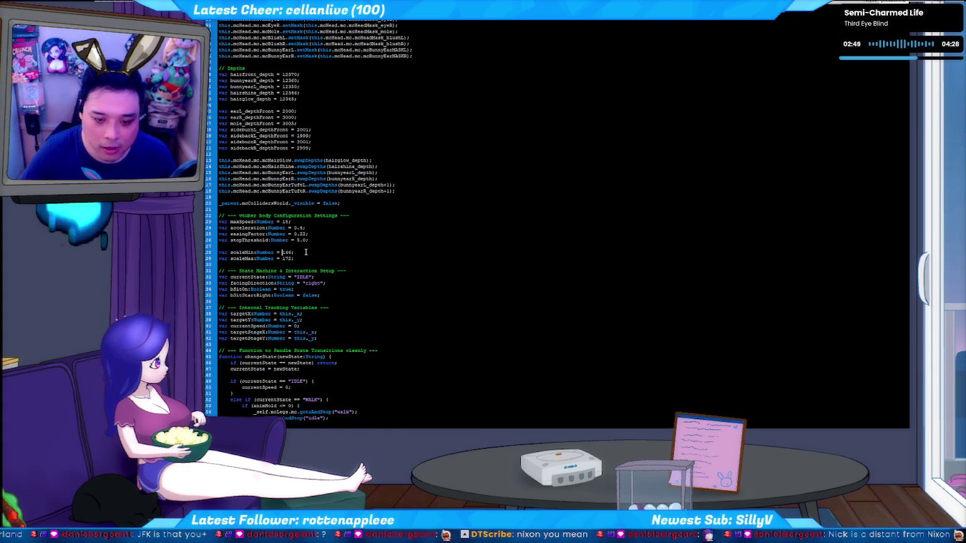
pyautogui.press('BackSpace')
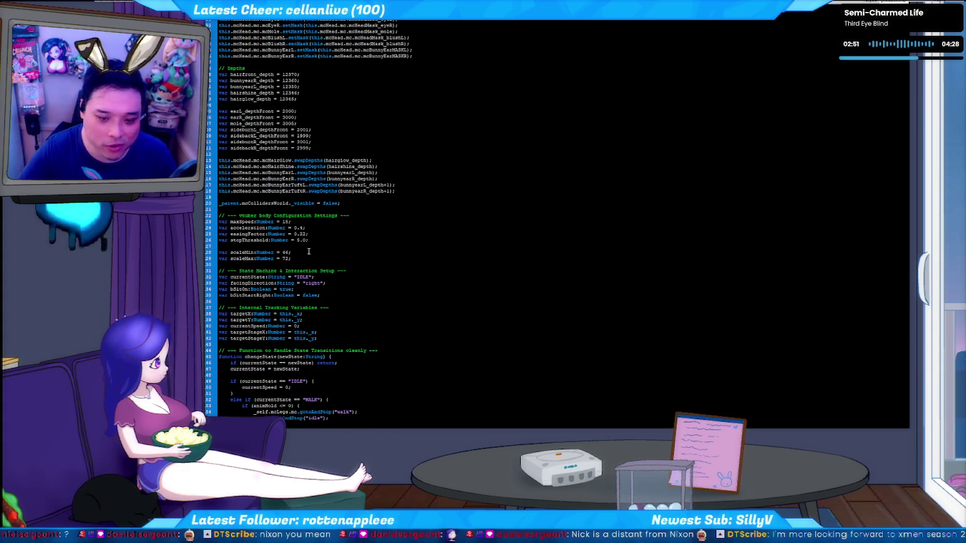
# Test the movie with the smaller scale values, then return to the tracker terminal
pyautogui.hotkey('ctrl', 'Return')
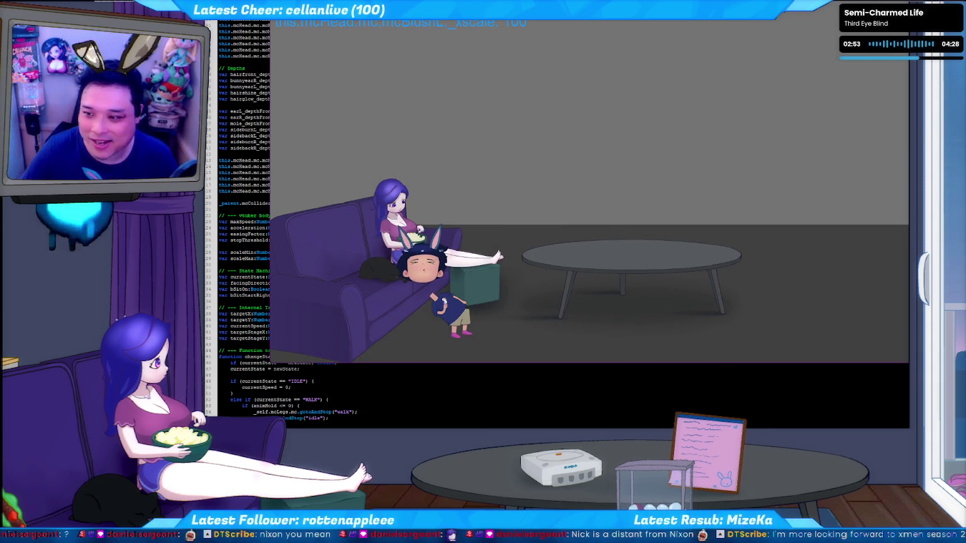
pyautogui.hotkey('ctrl', 'w')
pyautogui.hotkey('alt', 'Tab')
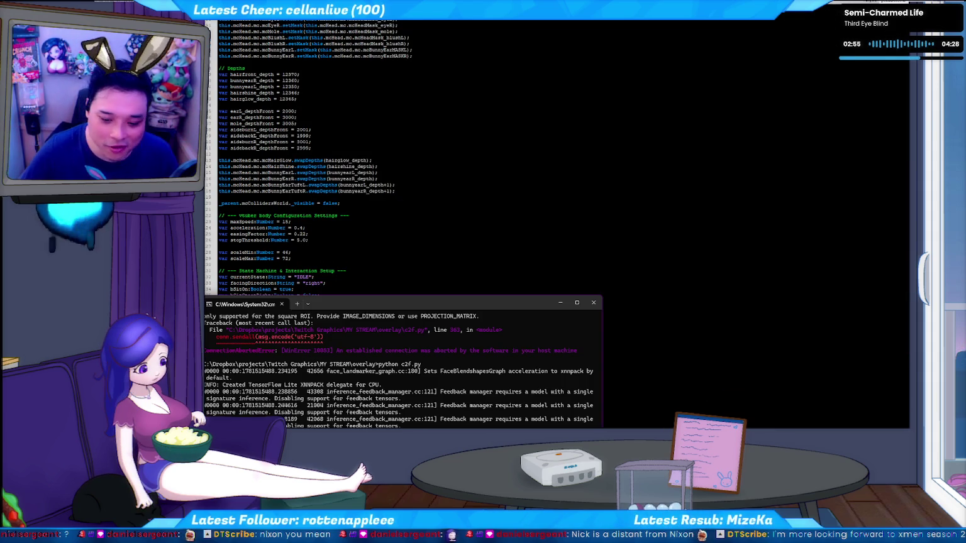
pyautogui.hotkey('alt', 'Tab')
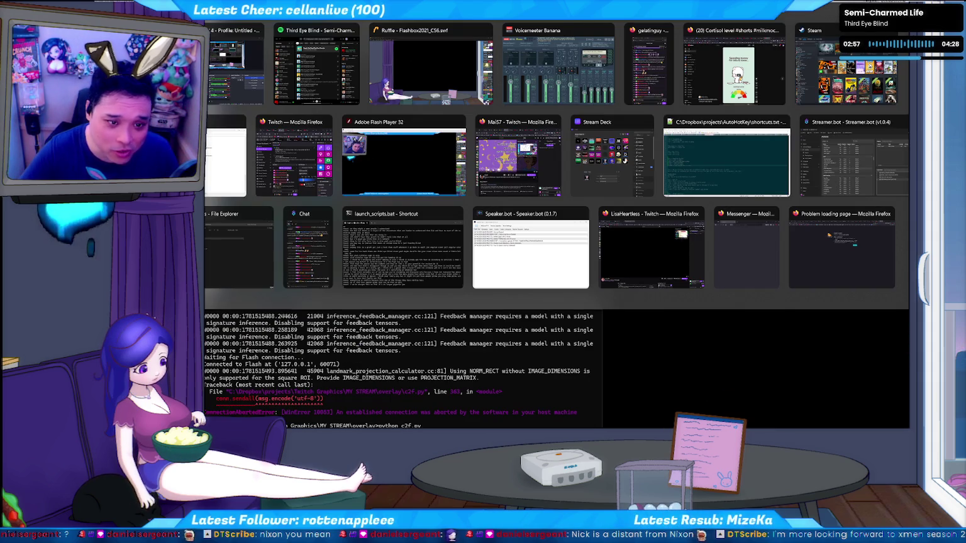